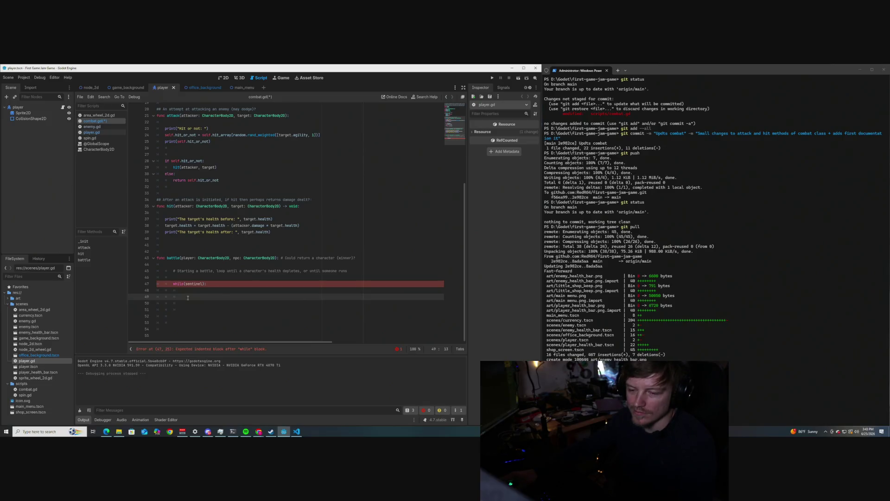
- In combat.gd, place the cursor on empty line 49 inside battle()'s while(sentinel) loop
scroll(188, 297, up, 2)
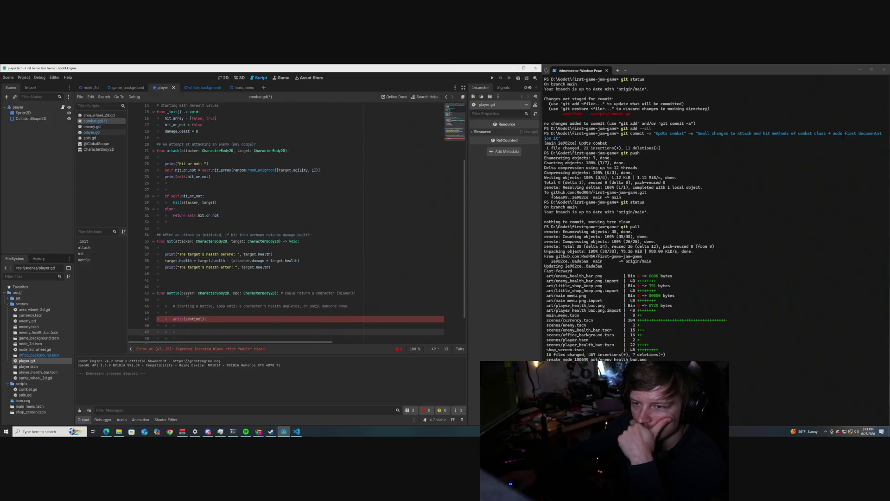
scroll(187, 297, down, 1)
scroll(187, 297, down, 1)
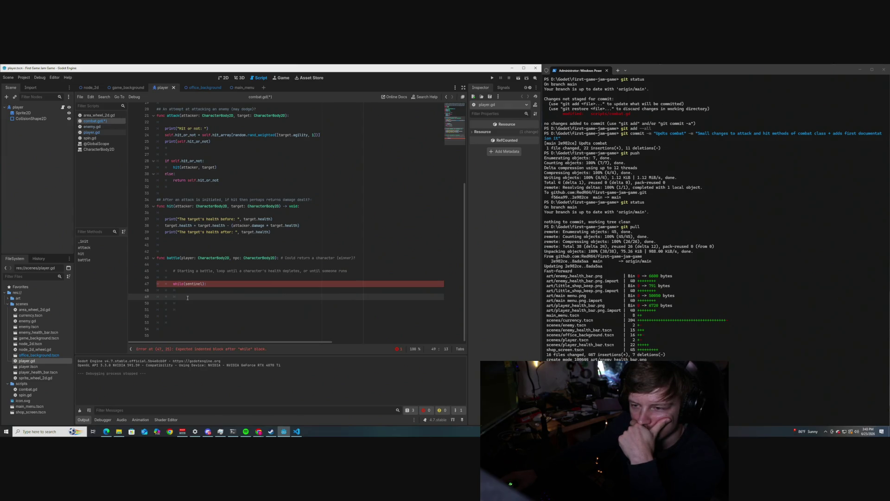
scroll(188, 297, up, 5)
scroll(188, 297, up, 1)
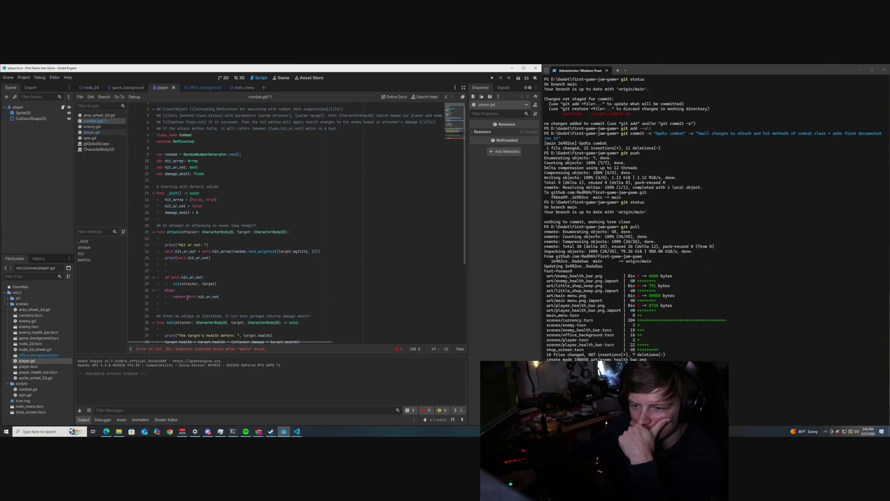
scroll(188, 297, down, 2)
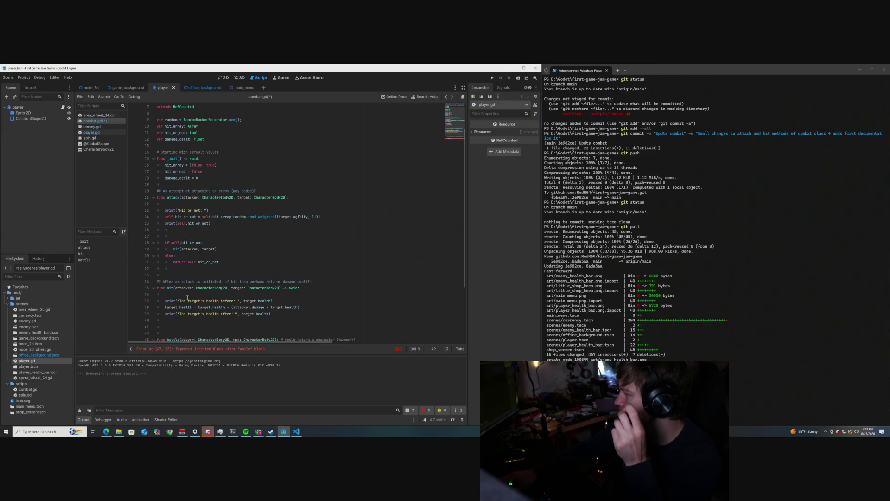
scroll(188, 297, down, 2)
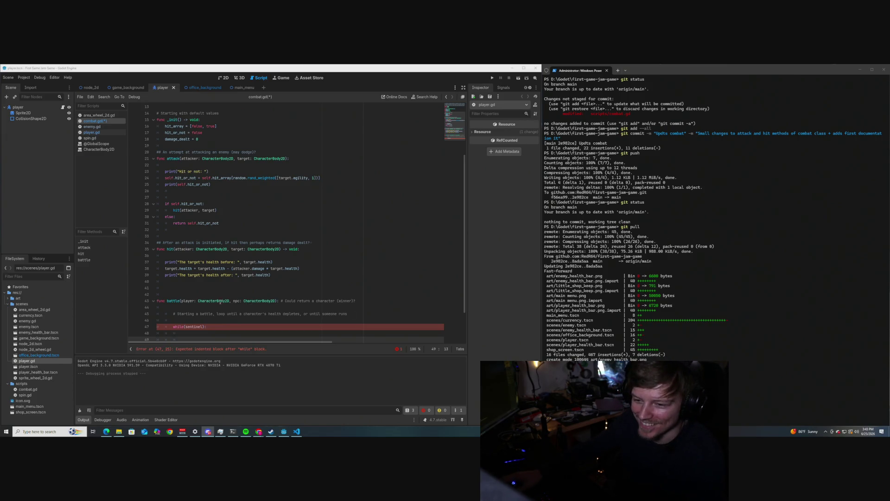
scroll(189, 302, down, 2)
click(186, 298)
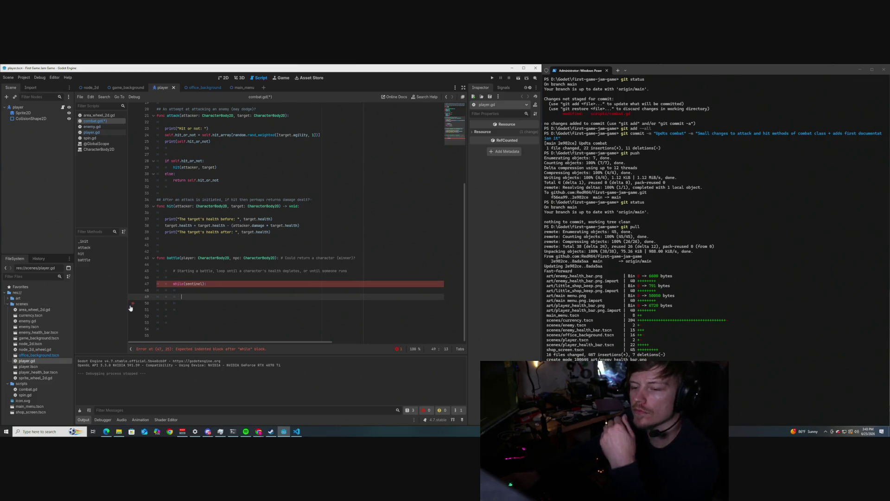
click(195, 283)
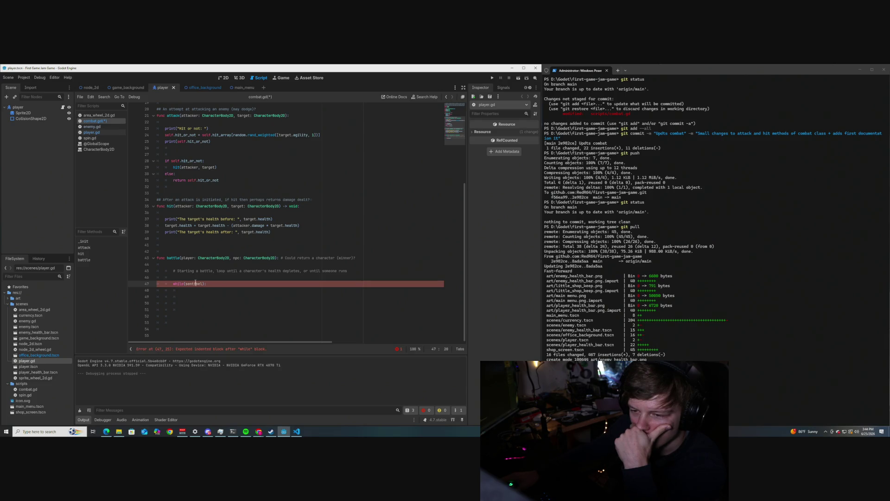
click(188, 296)
text(#)
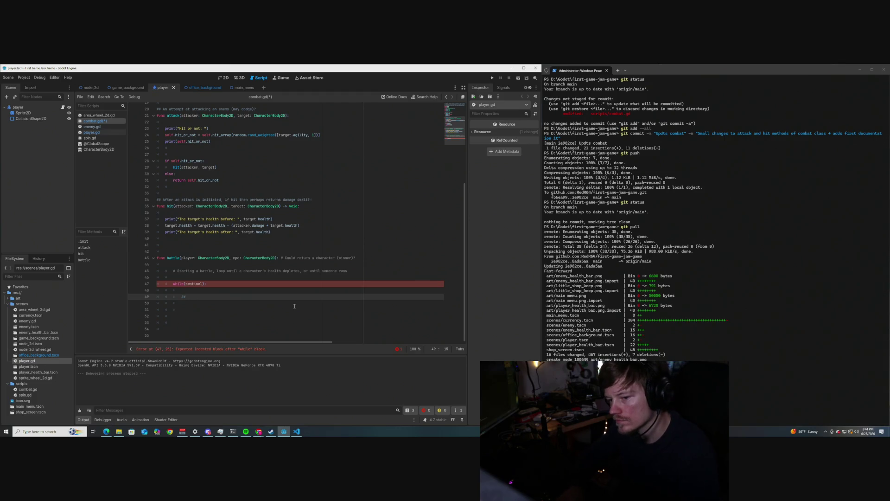
- Write the comment 'Player move/turn' on line 49, then switch to the Game Jam notes
text(Pla)
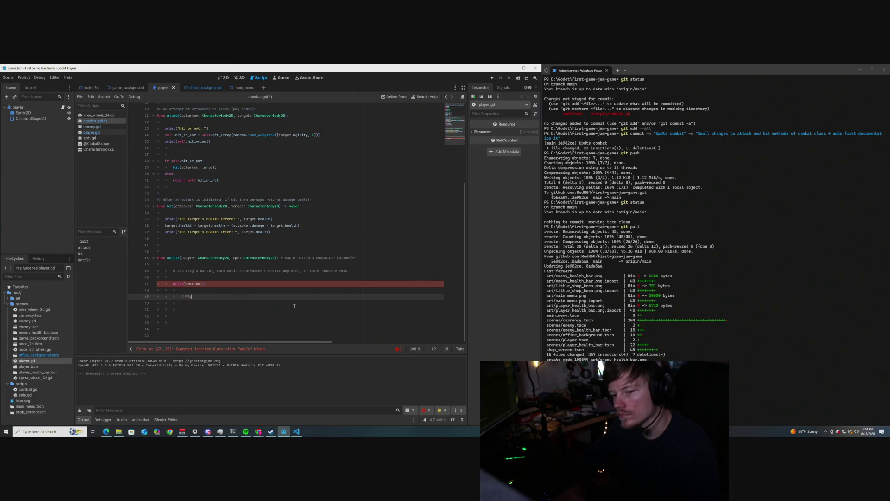
text(yer move/turn)
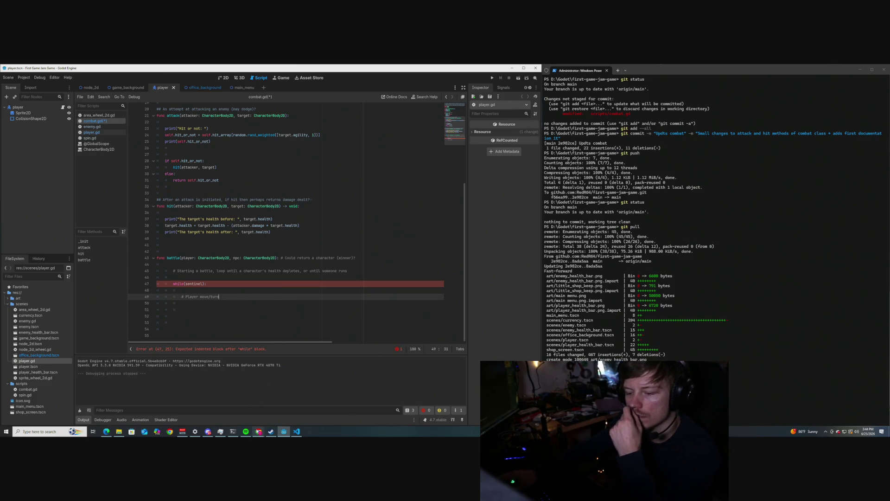
mouse_move(257, 431)
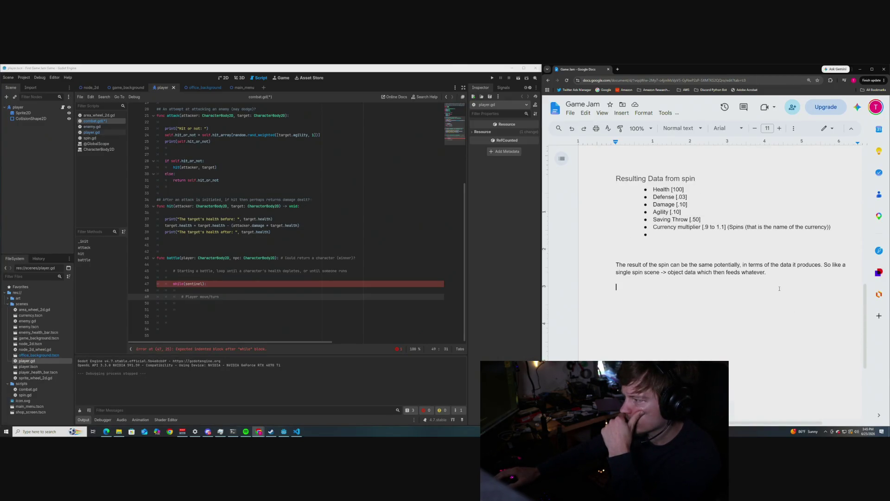
- Add a 'battle' heading below the spin notes with a bulleted 'Move/turn' item
key(Return)
key(Return)
key(Return)
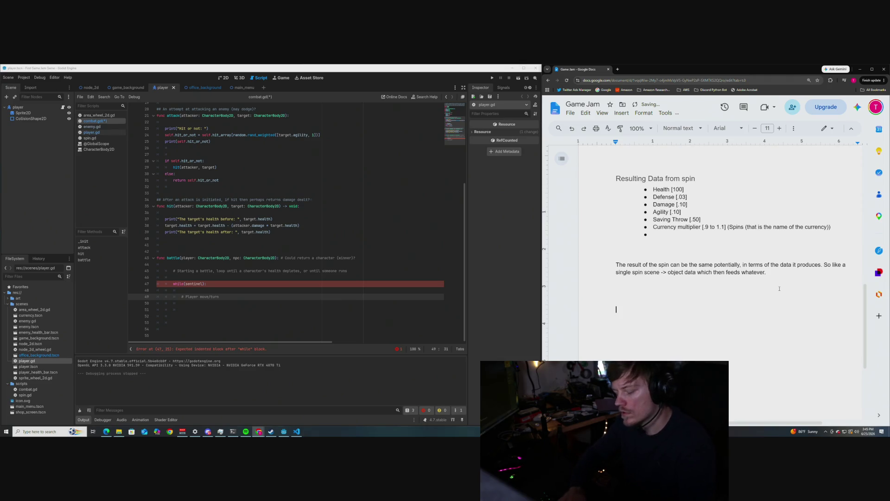
text(b)
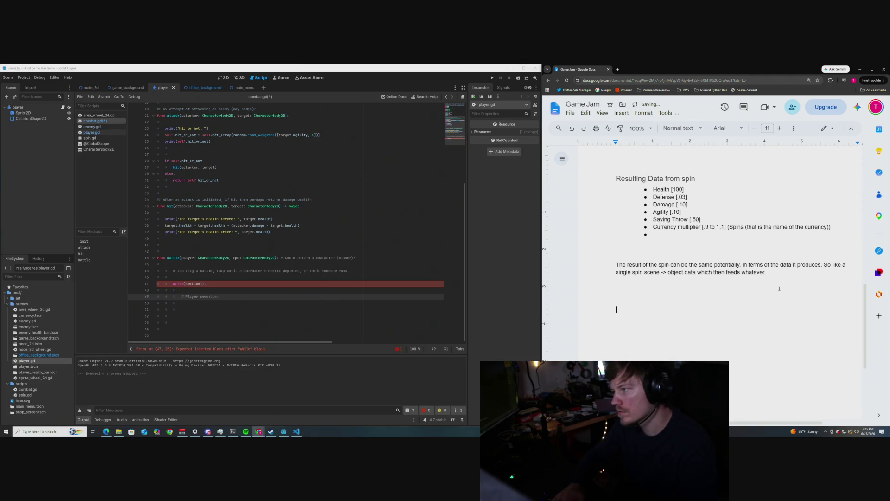
text(attle)
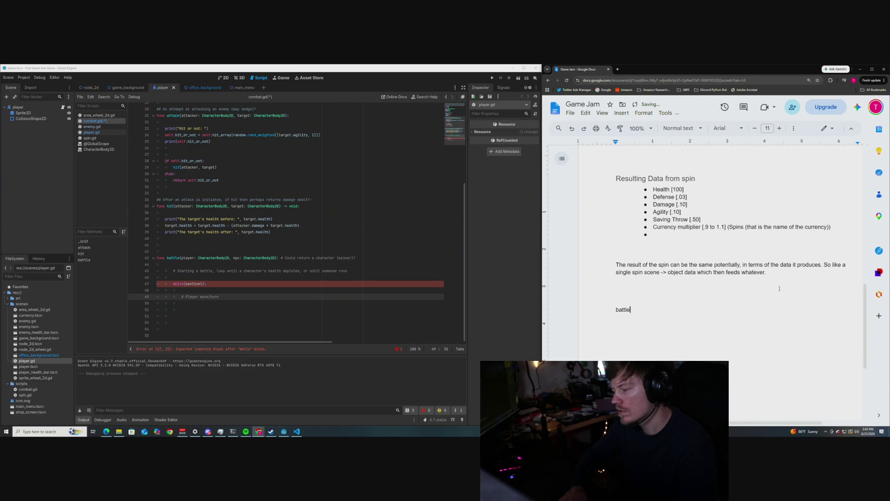
key(Return)
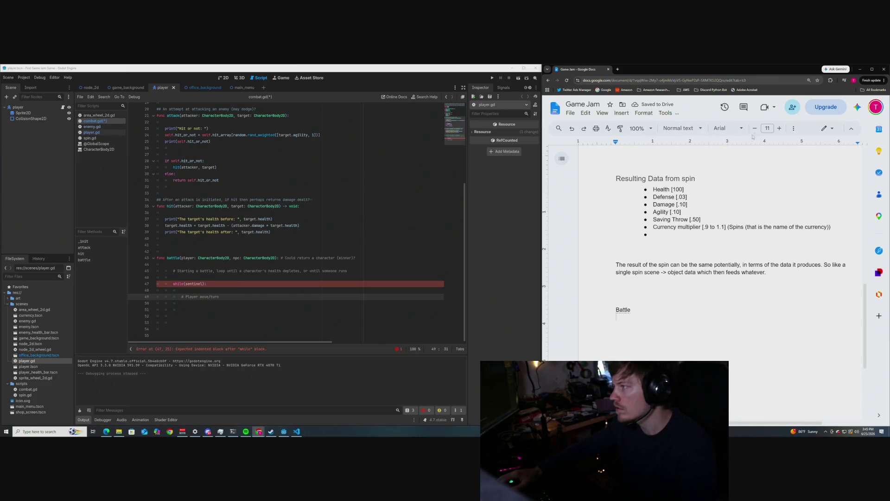
click(794, 129)
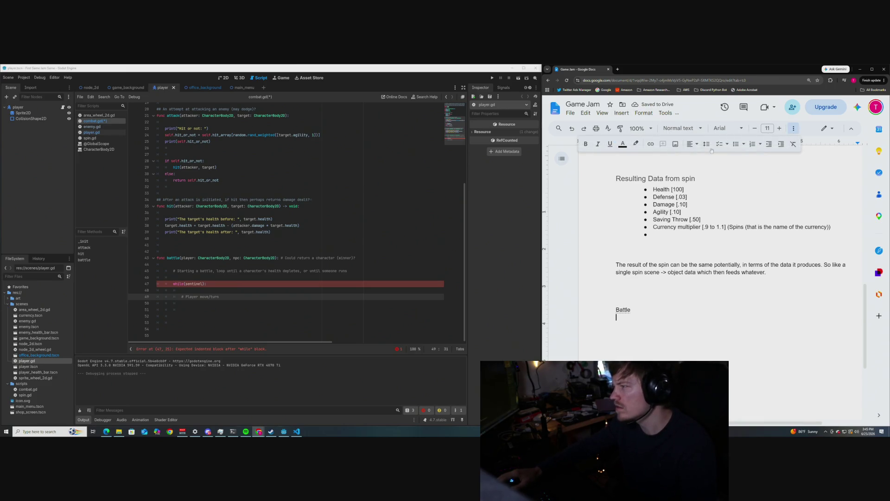
click(736, 144)
key(Return)
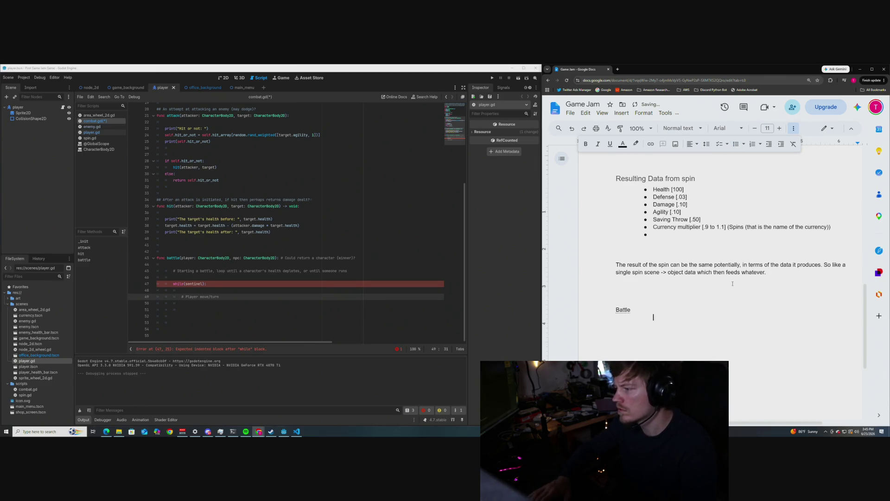
click(736, 143)
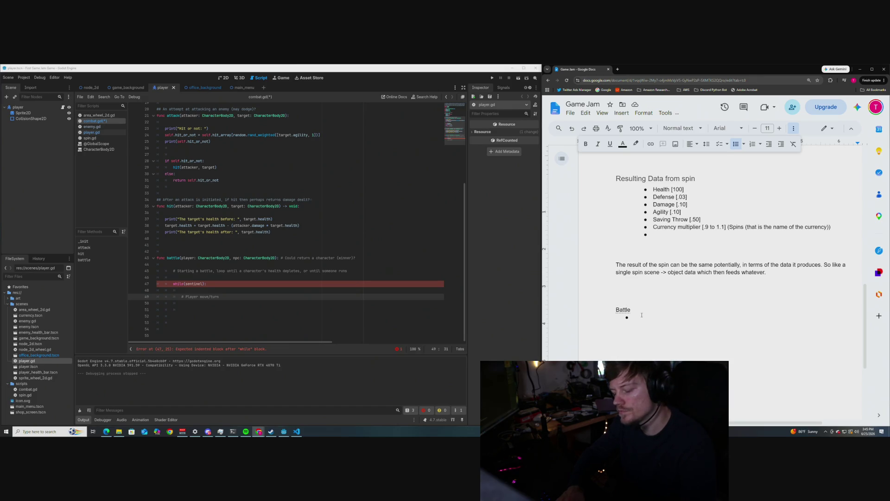
text(Move/turn)
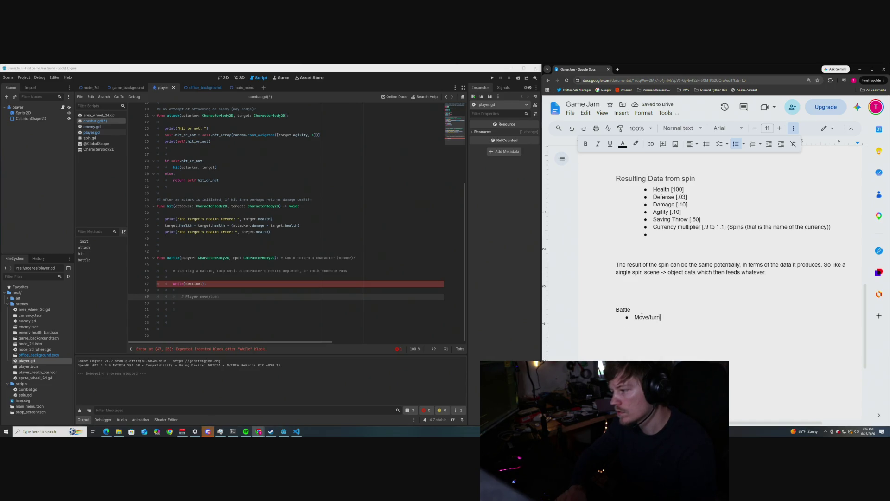
- Nest sub-bullets 'Turn possibility a)' through 'Turn possibility d)' under Move/turn
key(Return)
key(Tab)
text(Turn possi)
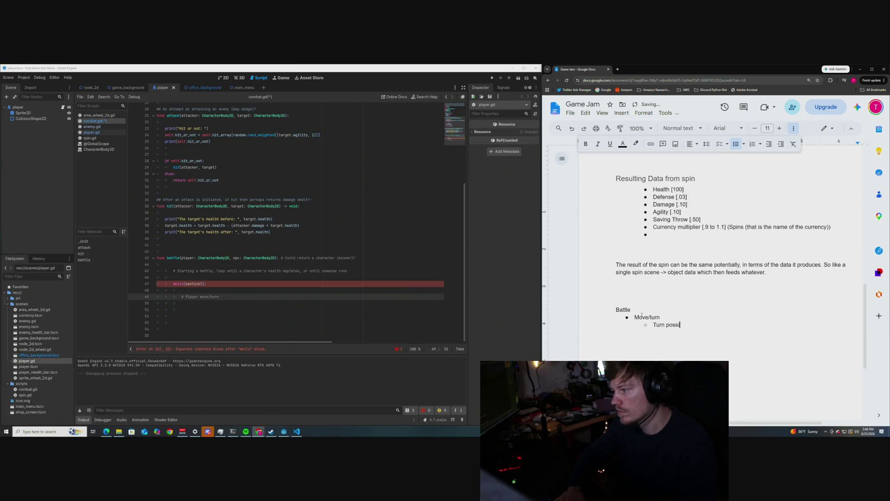
text(bility)
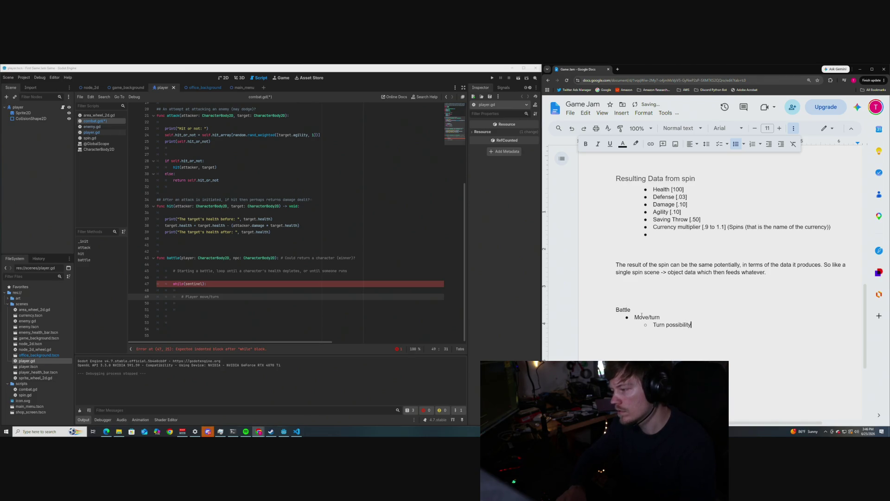
text( a))
key(Return)
text(Turn p)
text(ossibility)
text( b))
key(Return)
text(T)
text(urn possib)
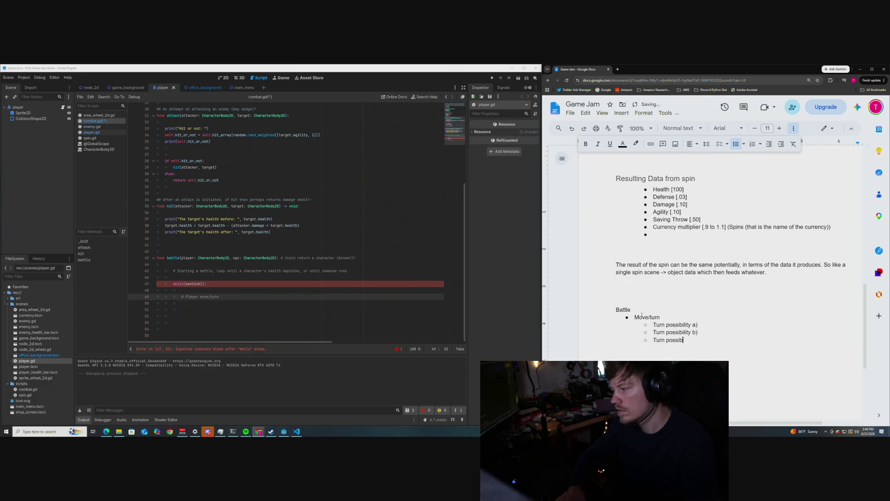
text(ility c))
key(Return)
text(Turn )
text(Po)
text(ssiv)
key(BackSpace)
text(bility )
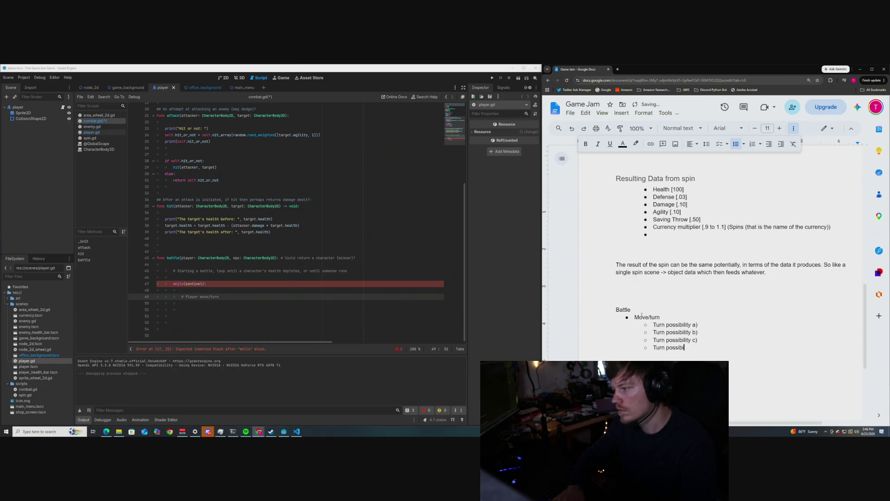
text(d))
- Add a second top-level 'Move/turn' bullet and open a new line below Turn possibility a)
key(Return)
key(shift+Tab)
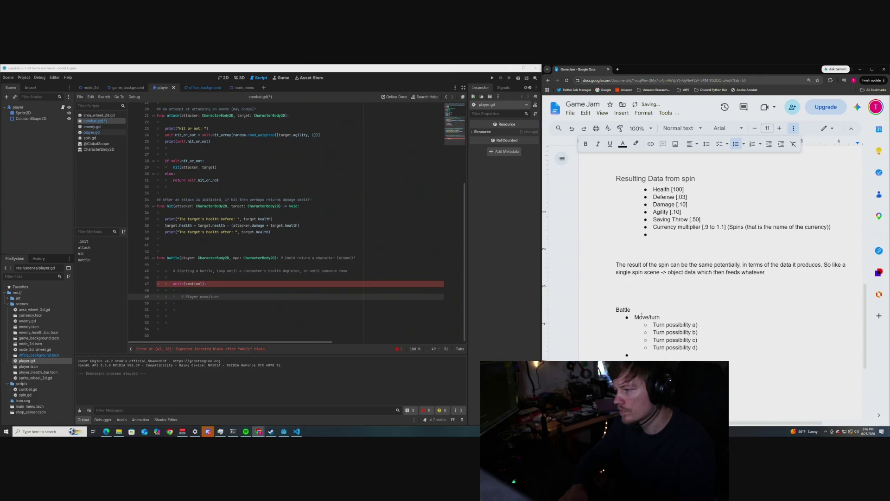
text(Move/turn)
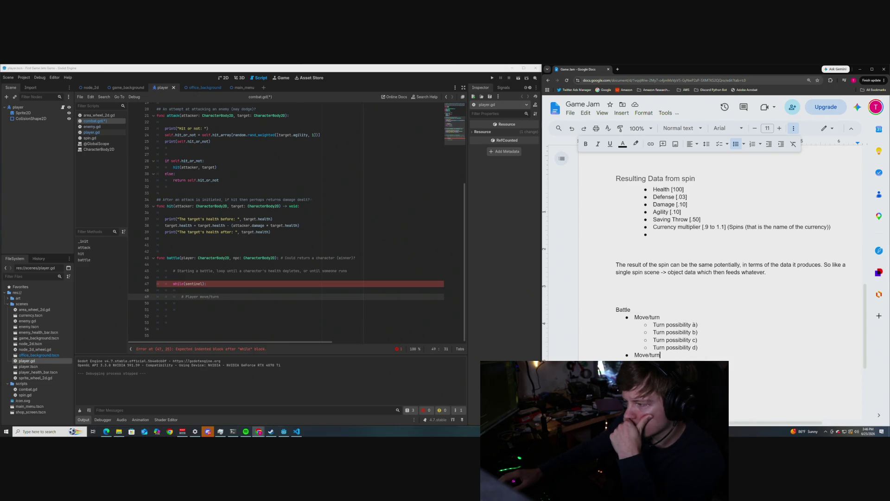
click(702, 324)
key(Return)
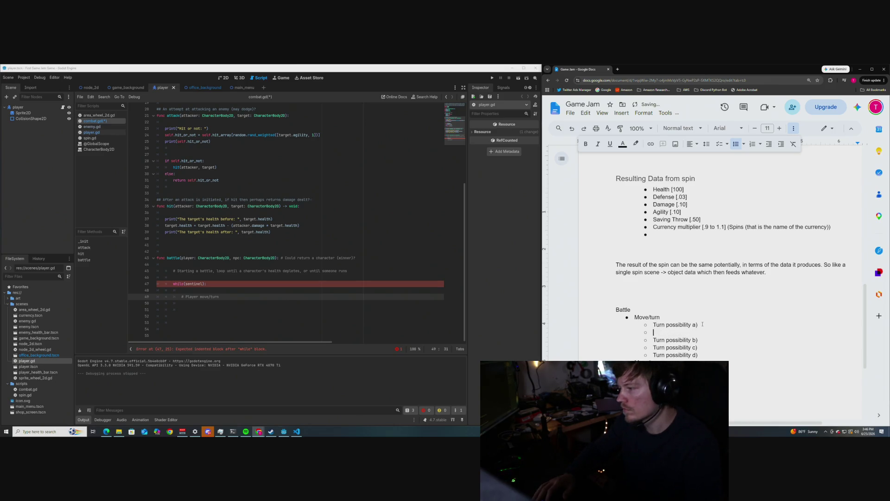
- Nest 'Some action -> return value?' under a) and 'Some other action -> different return value?' under b)
key(Tab)
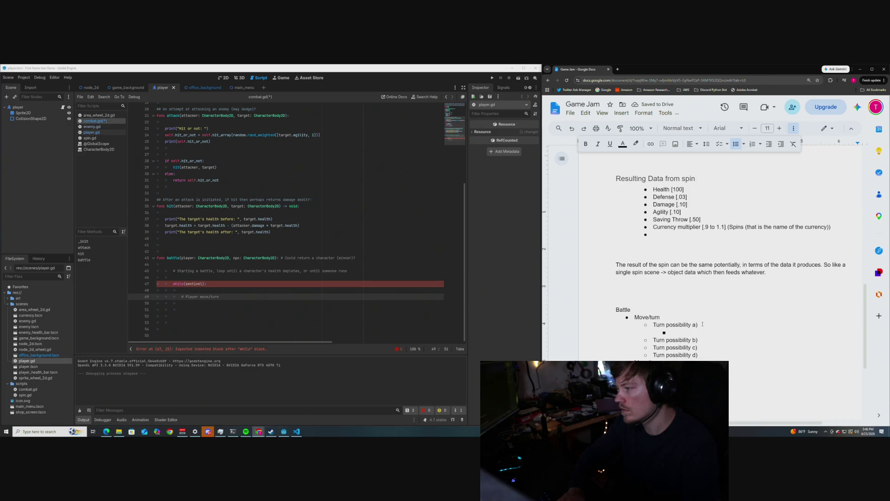
text(Some actio)
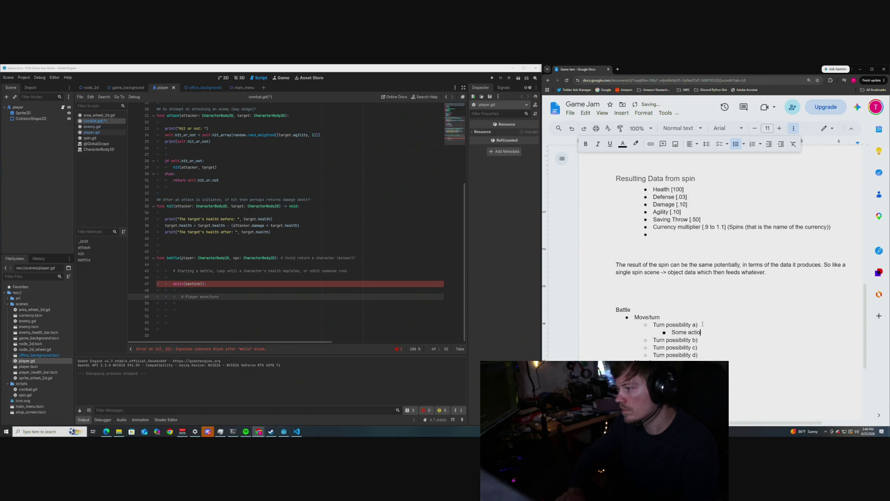
text(n - > )
text(return value)
text(?)
click(705, 340)
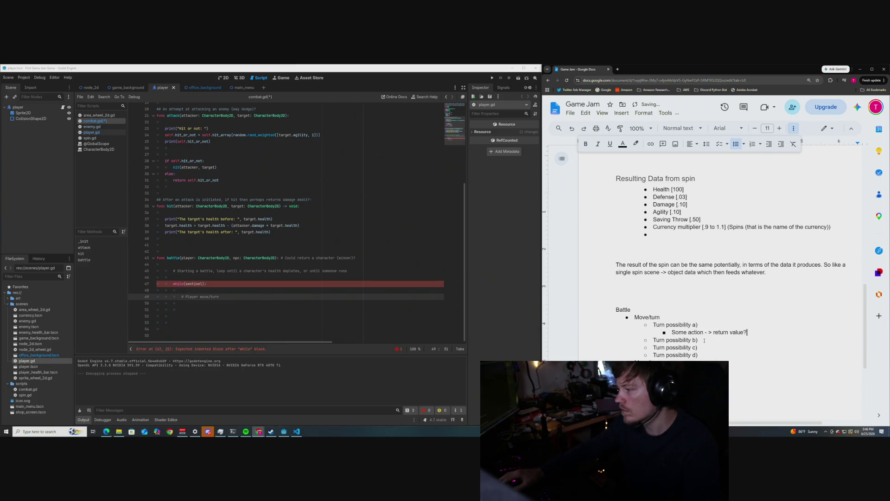
key(Return)
key(Tab)
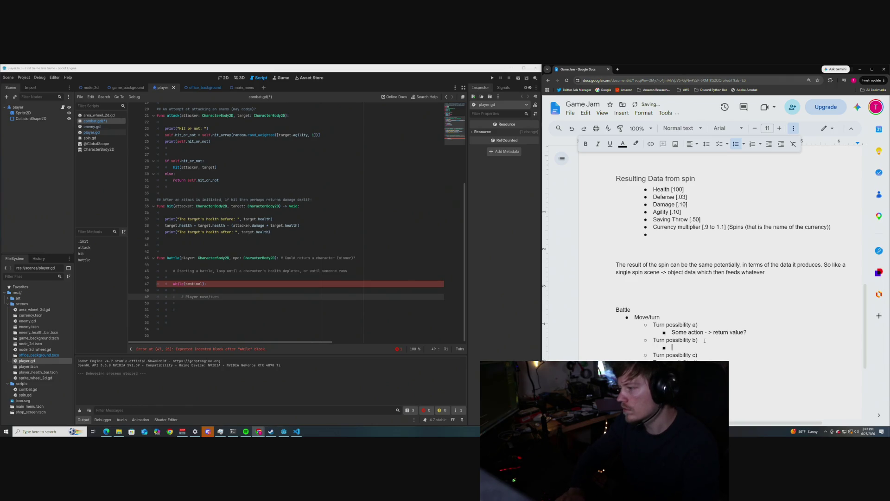
text(Some other action )
text(-> )
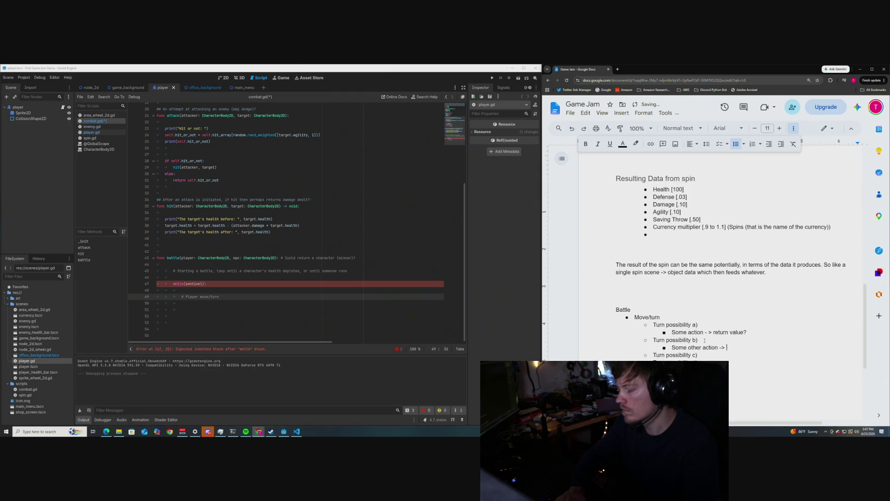
text(different retur)
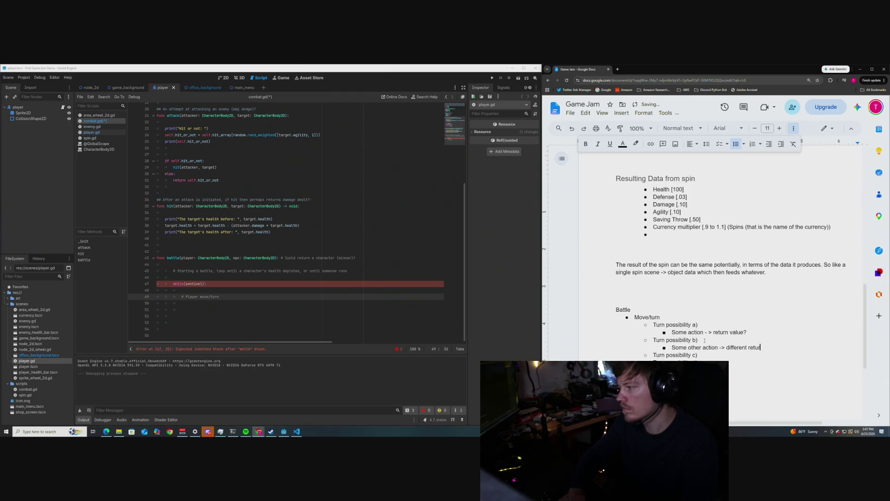
text(n value?)
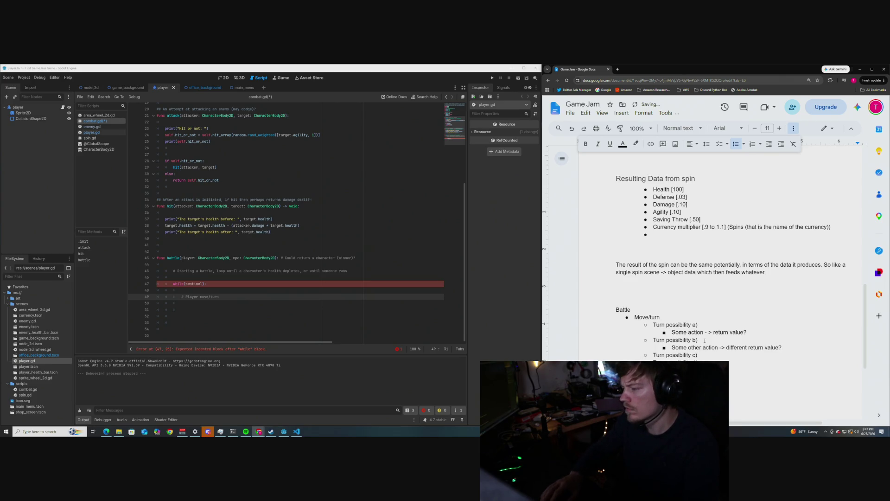
- Nest the note 'other etc' under Turn possibility c) and return to the second Move/turn line
key(Down)
key(Return)
key(Tab)
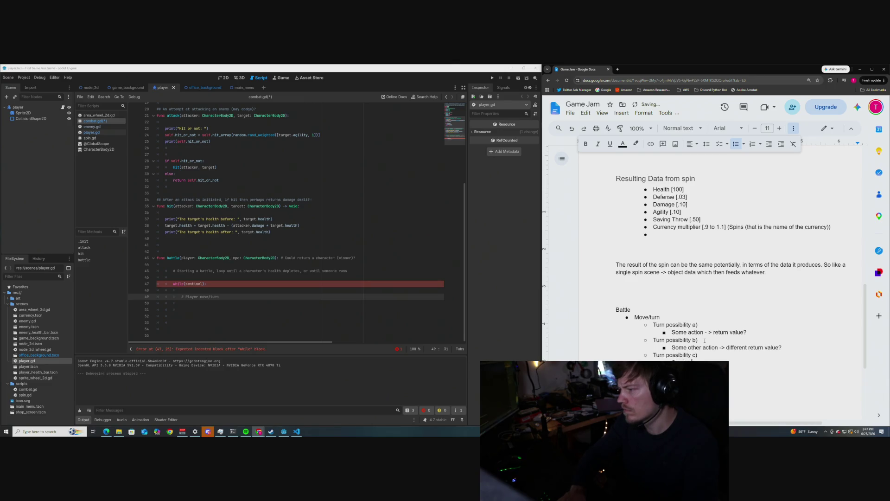
text(other)
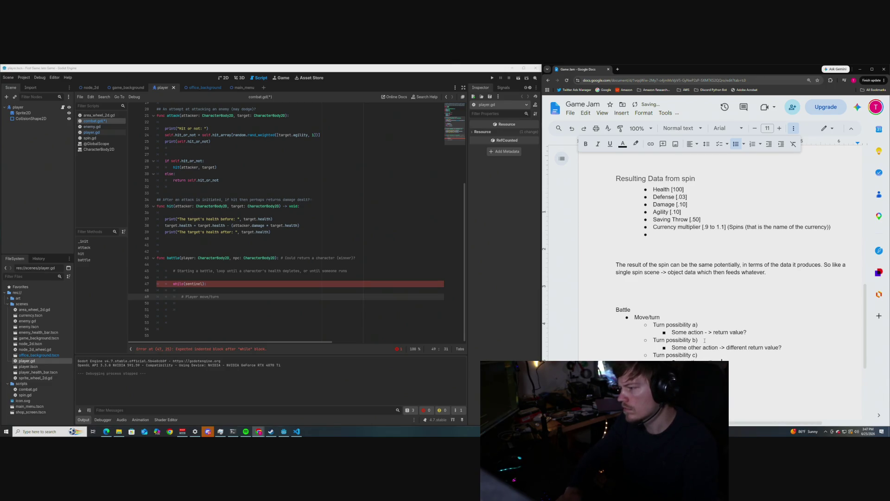
text( etc)
text(c)
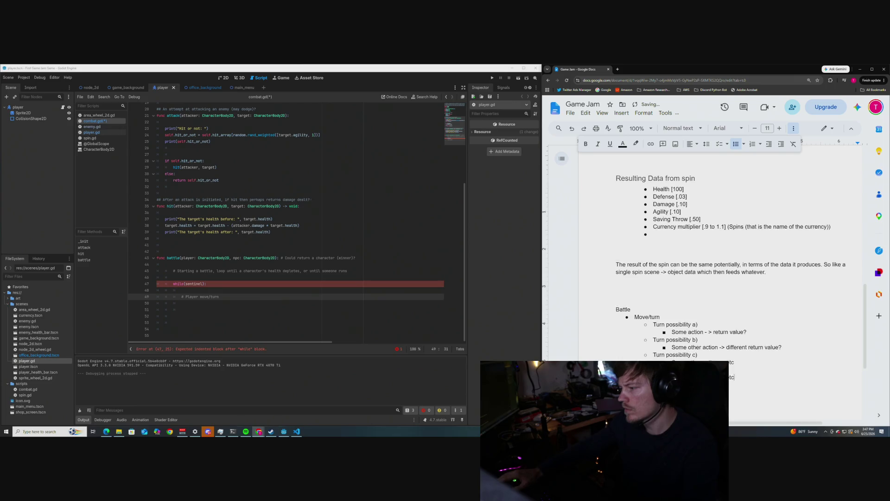
scroll(719, 278, down, 3)
scroll(665, 308, up, 1)
click(665, 308)
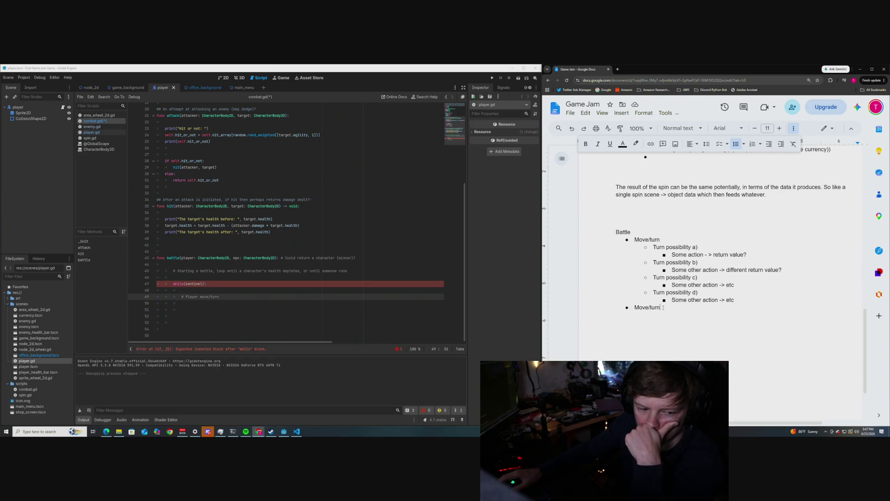
key(alt+Tab)
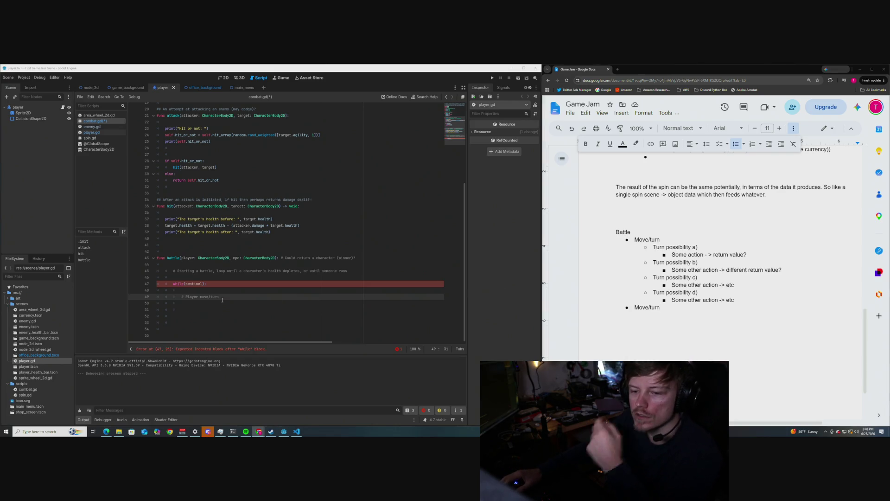
- Insert '(Attack)' after 'Some action' so the first note reads 'Some action (Attack) -> return value?'
drag(218, 297, 172, 297)
click(213, 299)
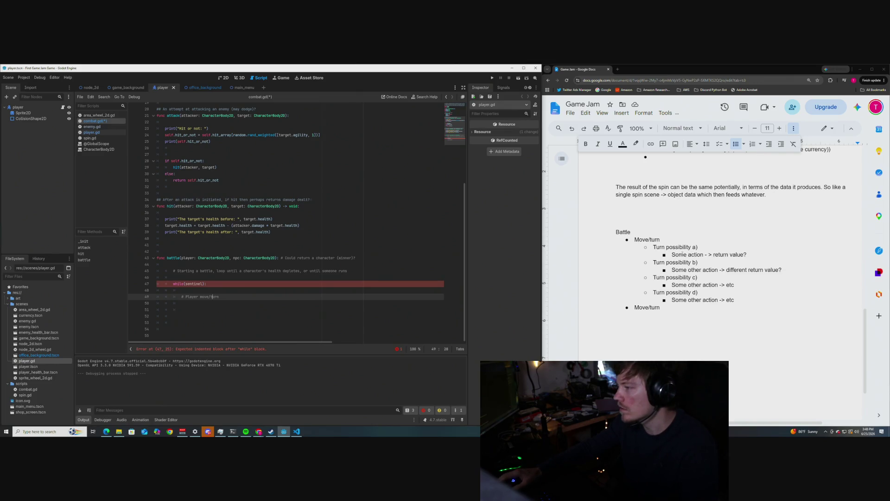
drag(703, 254, 672, 254)
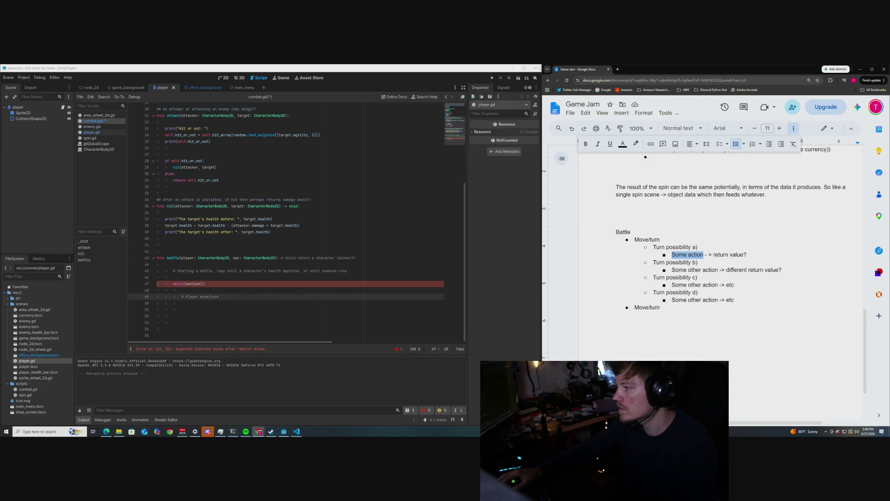
key(Right)
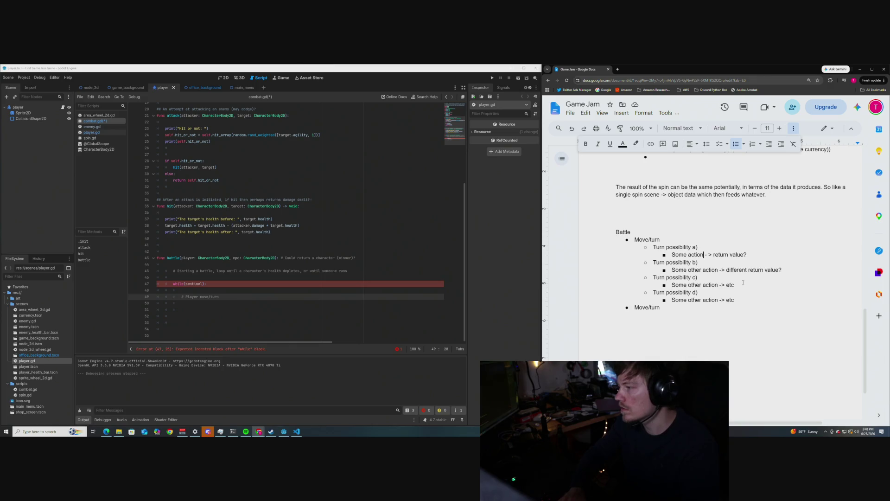
text((Att)
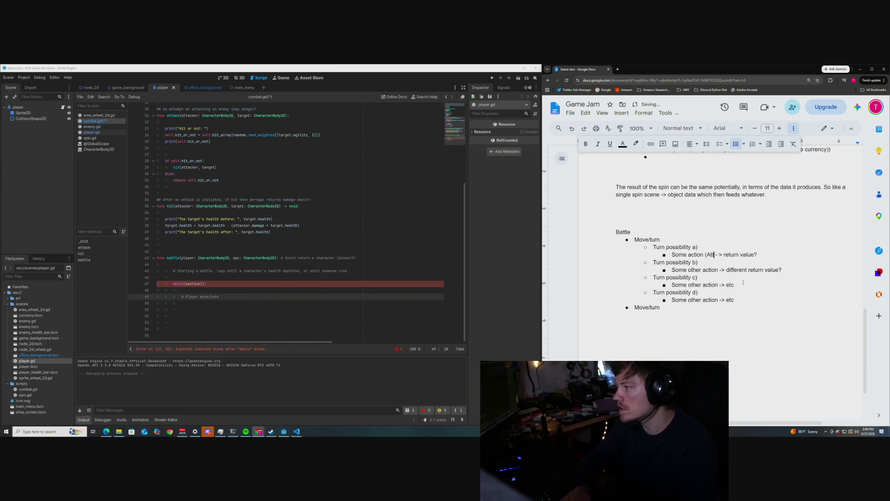
text(ack))
key(Down)
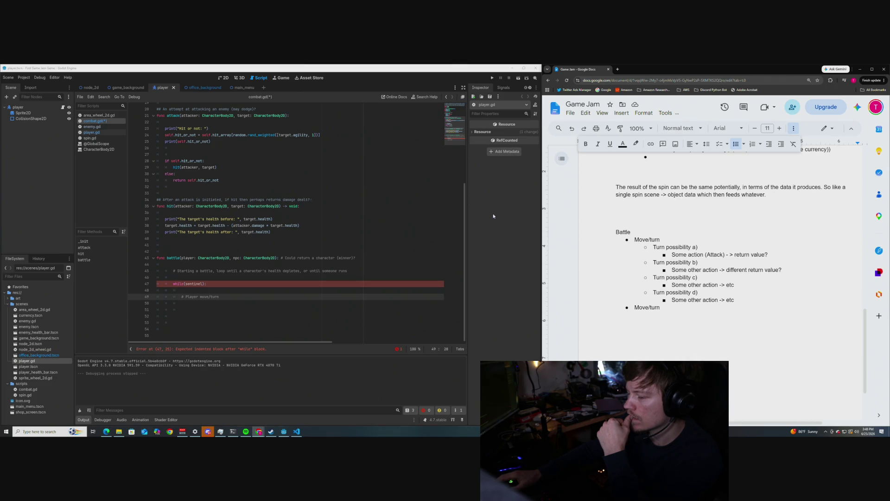
scroll(224, 246, up, 1)
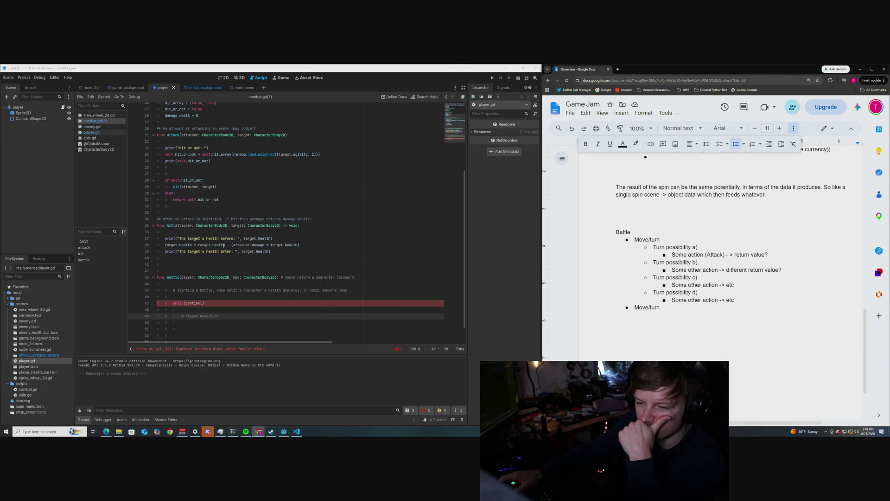
scroll(223, 246, up, 1)
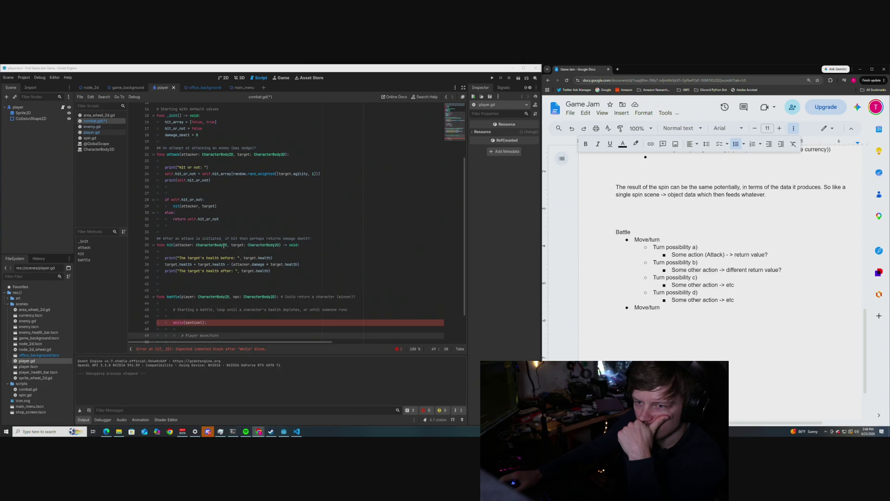
scroll(224, 246, down, 2)
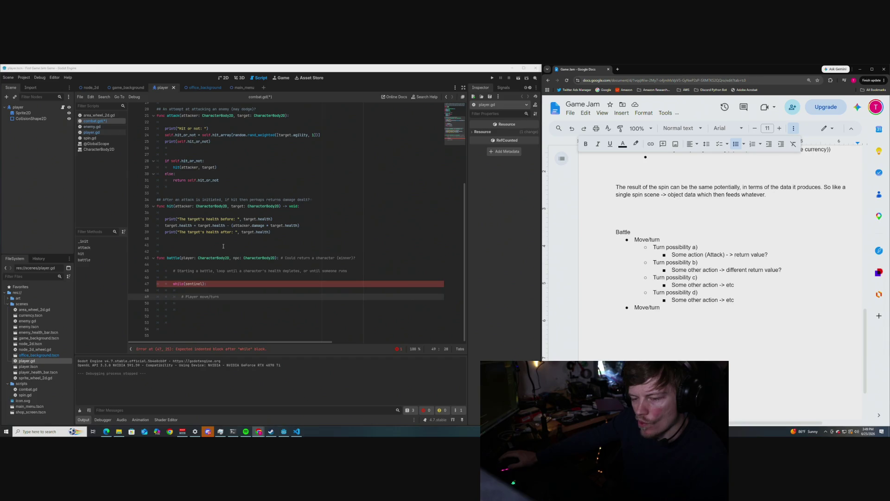
click(221, 297)
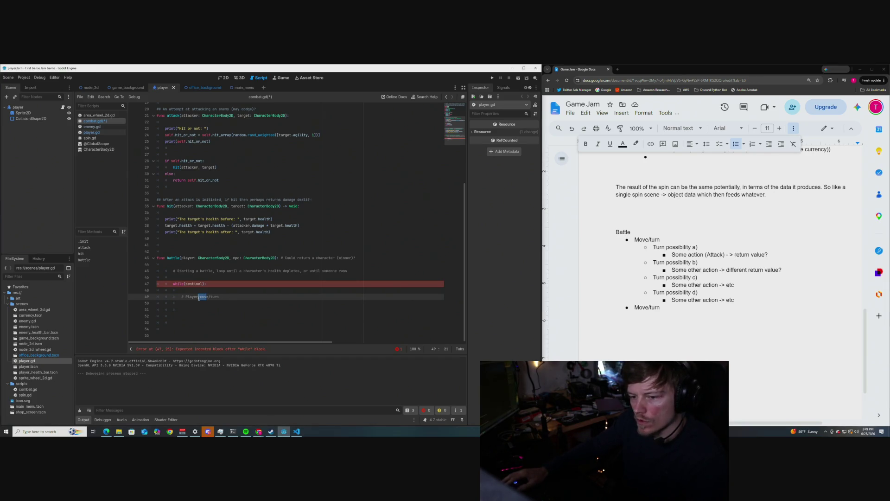
drag(221, 297, 182, 297)
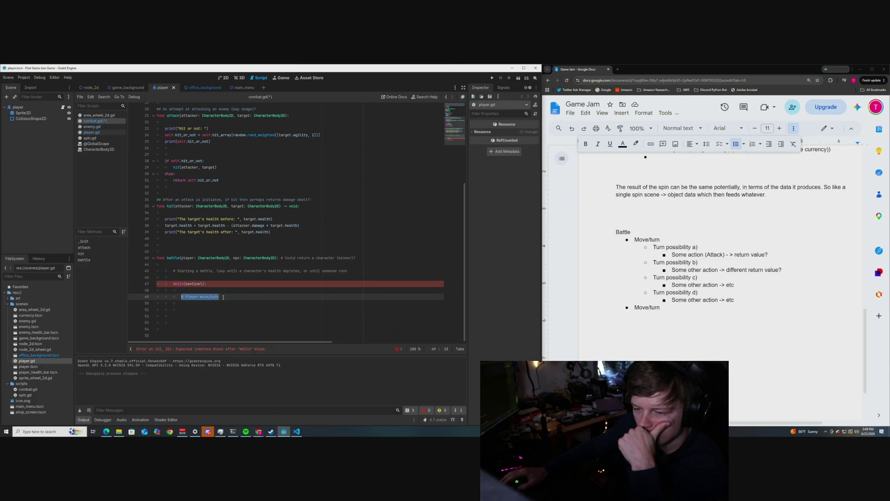
double_click(223, 297)
triple_click(223, 296)
scroll(229, 277, up, 1)
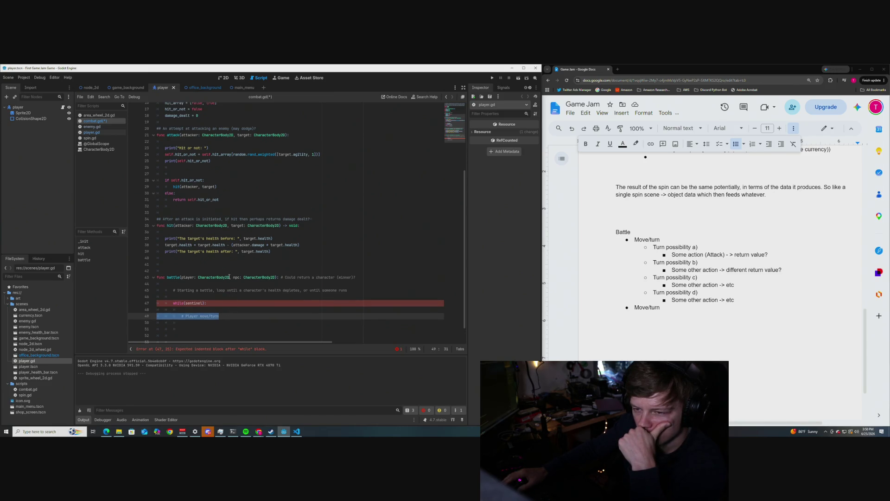
scroll(229, 277, down, 1)
scroll(229, 276, up, 3)
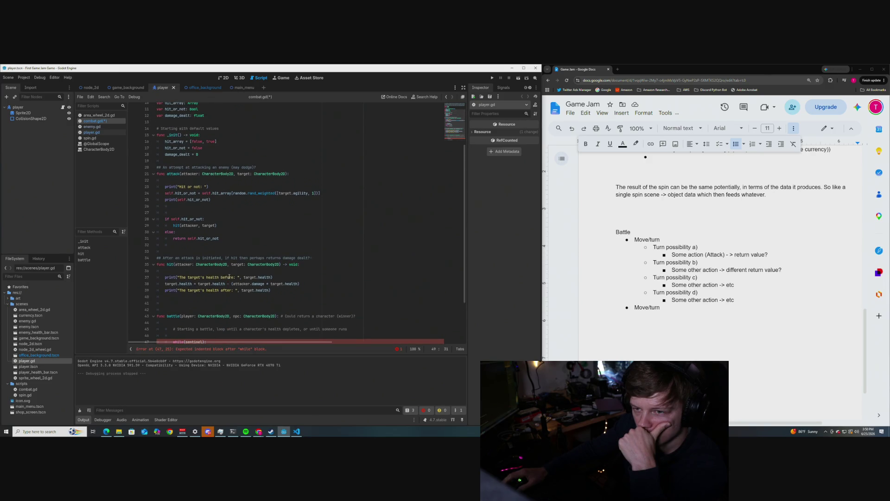
scroll(229, 277, down, 3)
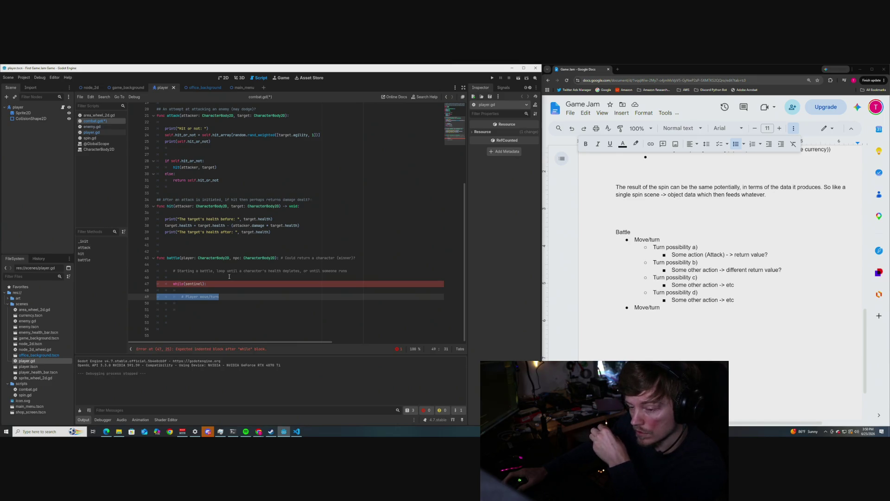
click(219, 296)
drag(218, 297, 181, 297)
click(223, 298)
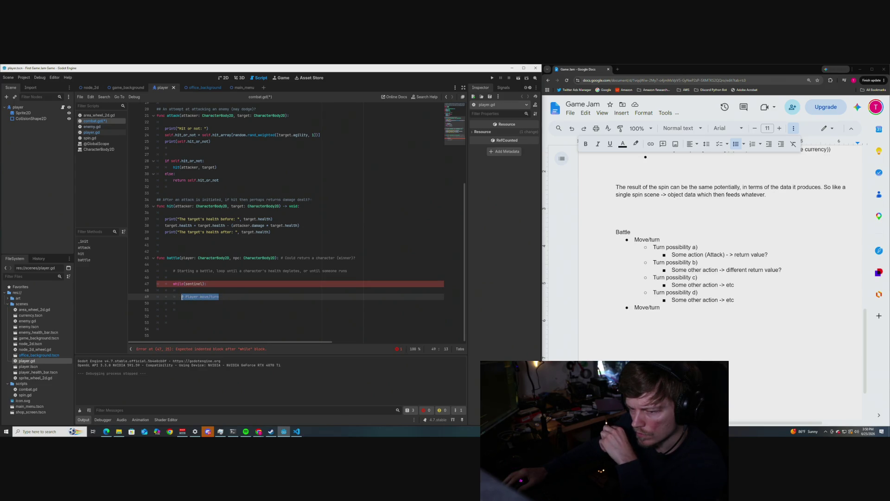
click(202, 284)
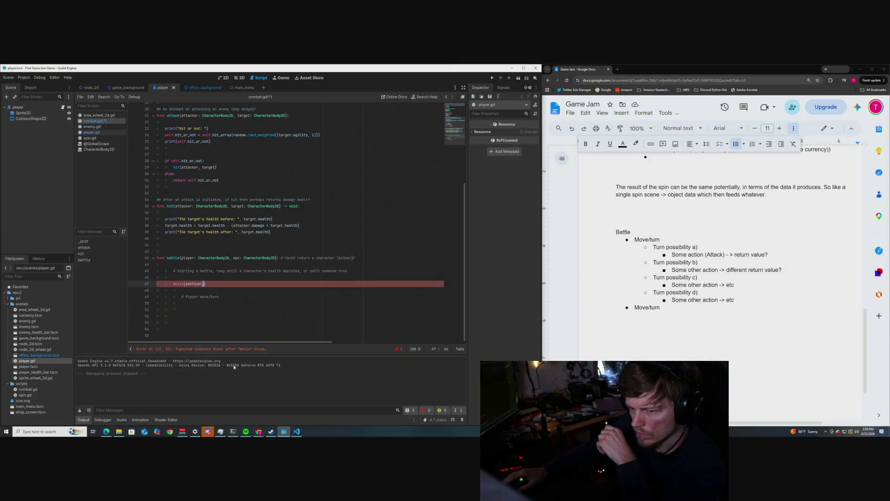
- Replace sentinel in the while condition with 'player.health != 0 || npc.health != 0 || selection != run'
click(207, 287)
click(204, 284)
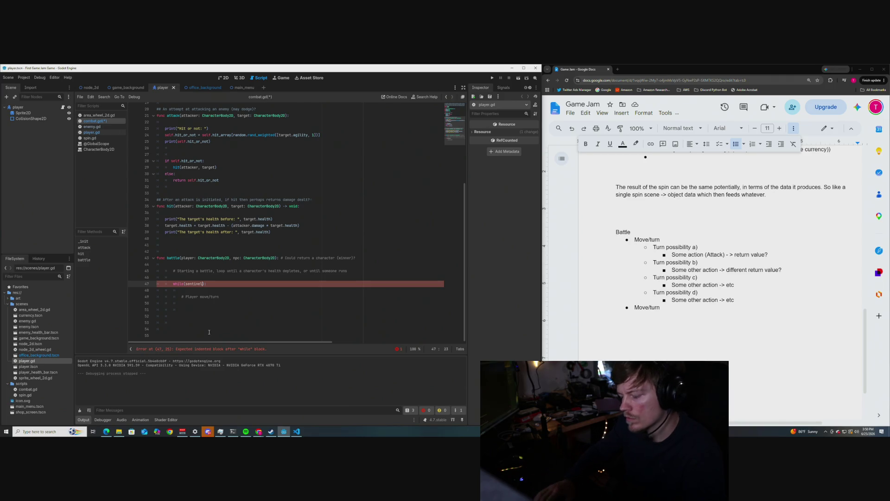
key(BackSpace)
key(BackSpace)
key(BackSpace)
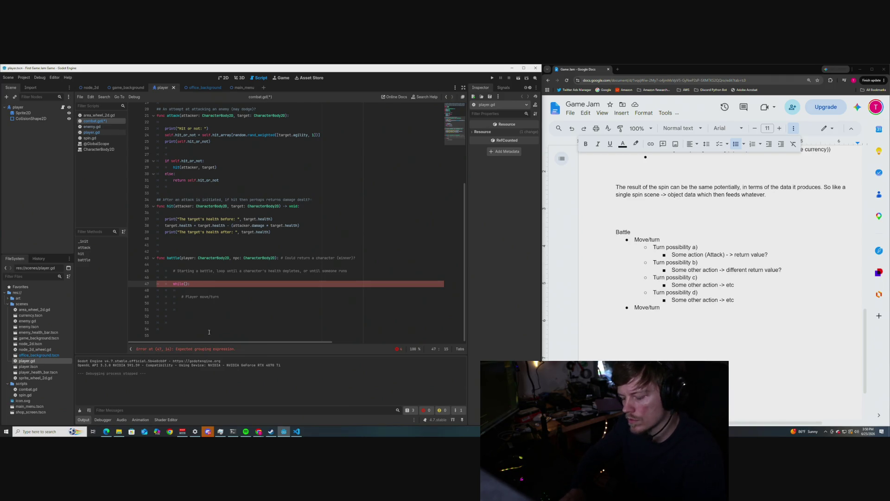
text(health)
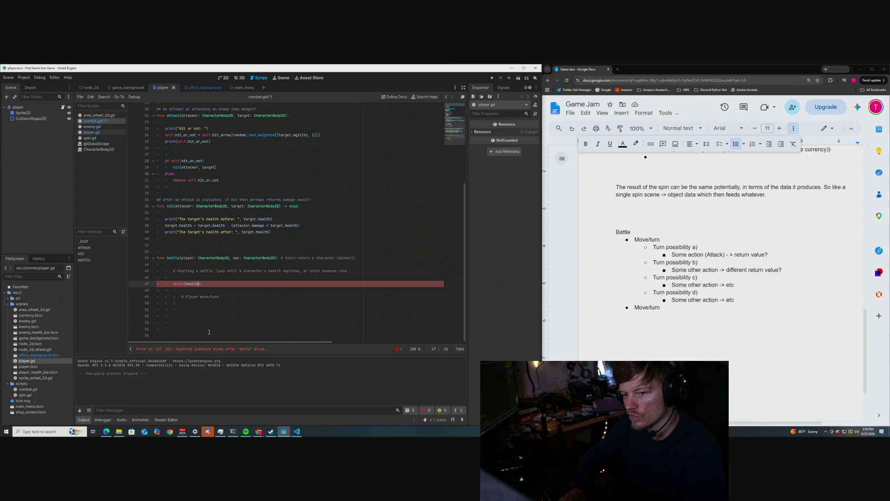
key(BackSpace)
key(BackSpace)
key(BackSpace)
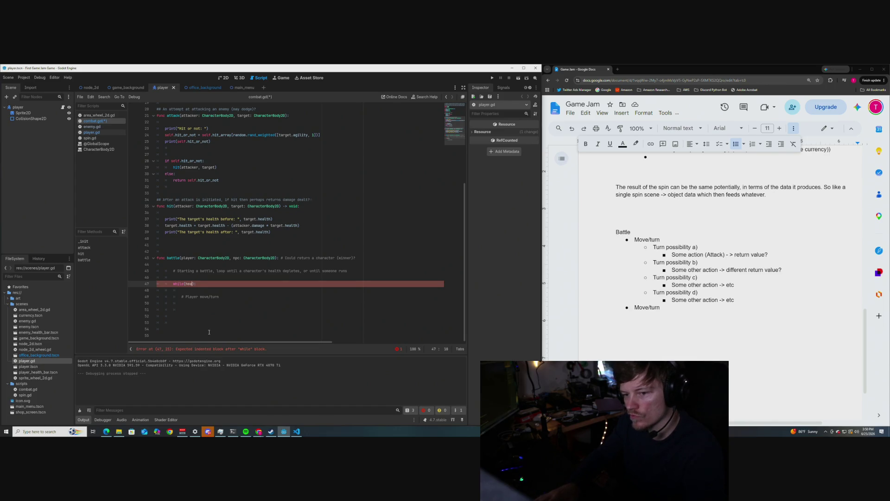
text(pla)
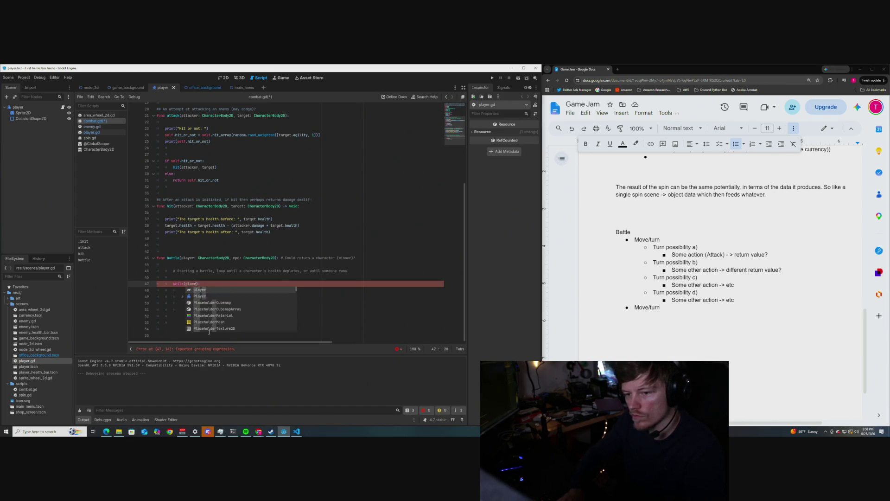
text(yer.health)
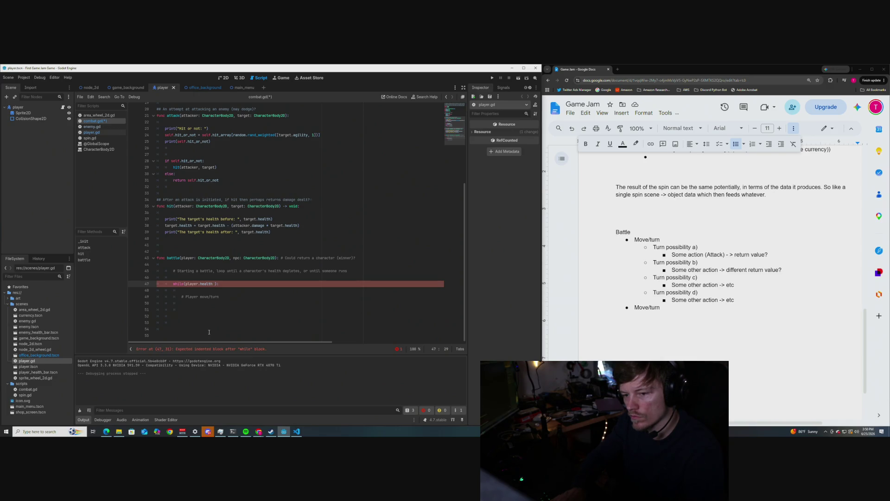
text( != 0)
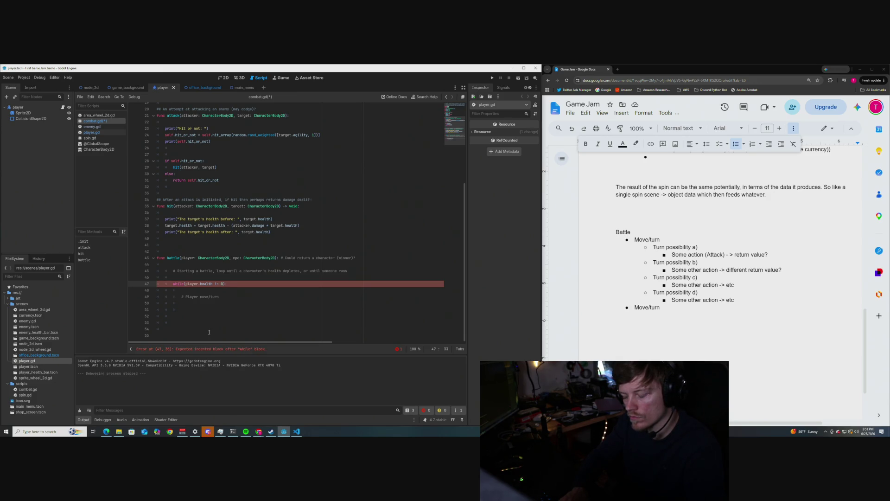
text(|| npc.)
text(health)
text( !=)
text(0)
key(BackSpace)
text(0,)
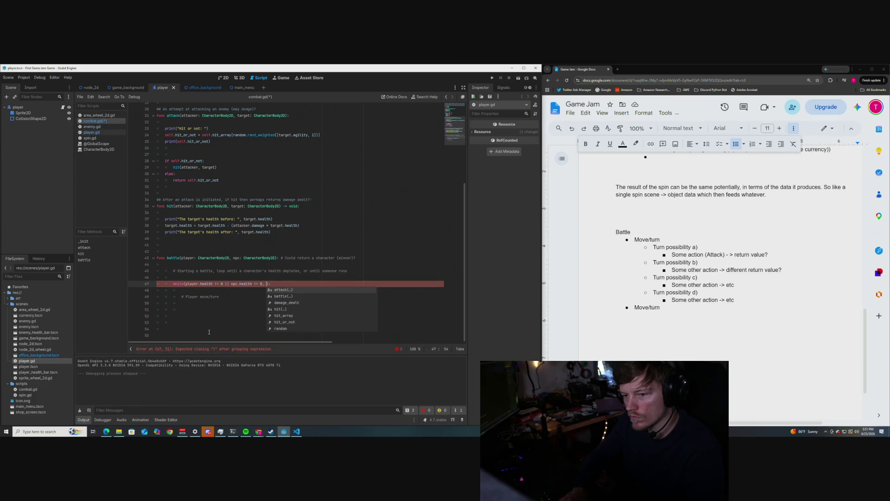
key(BackSpace)
key(BackSpace)
text(||)
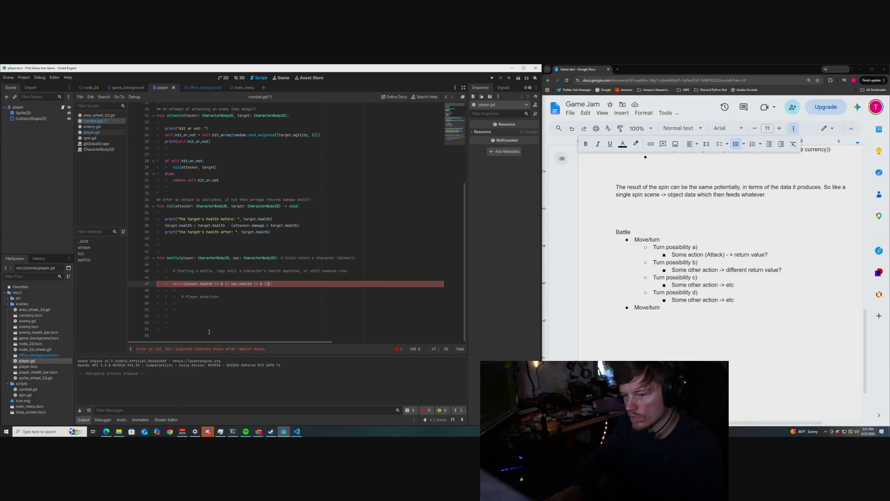
text( s)
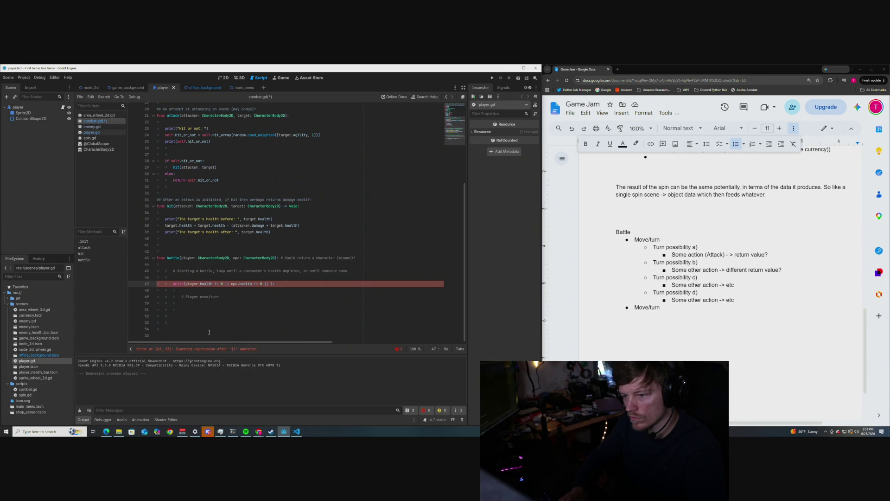
text(election)
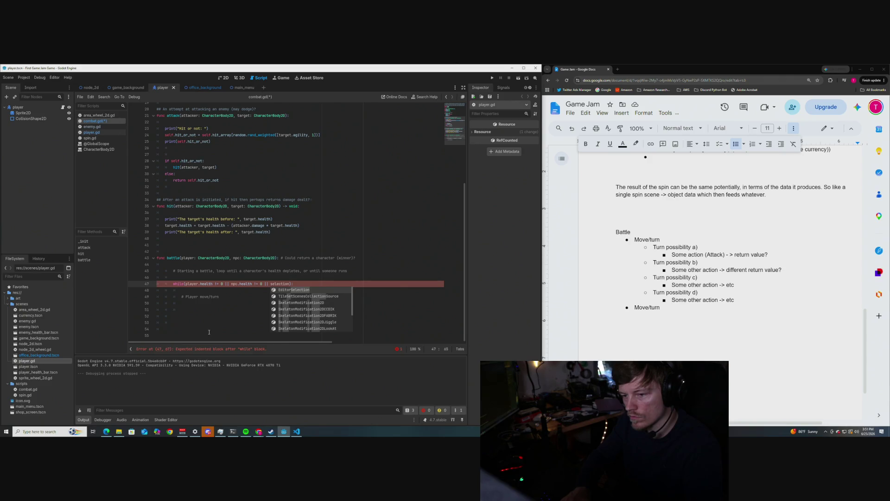
text( !)
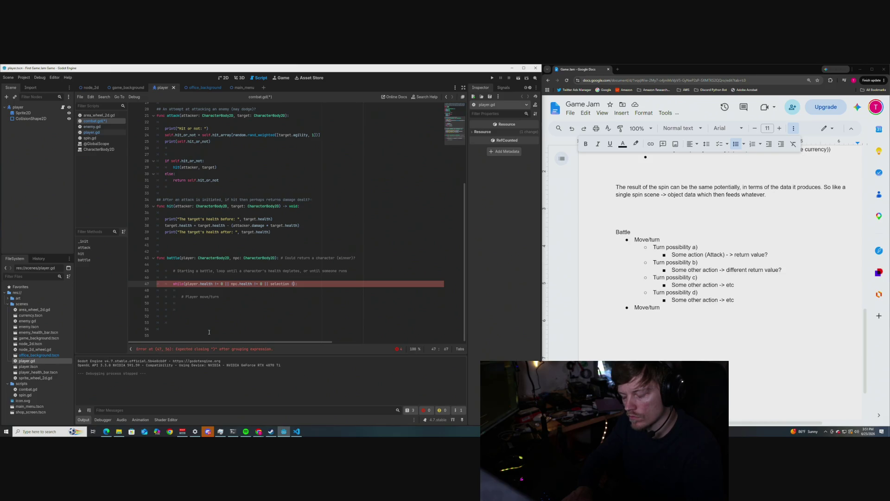
text(= run)
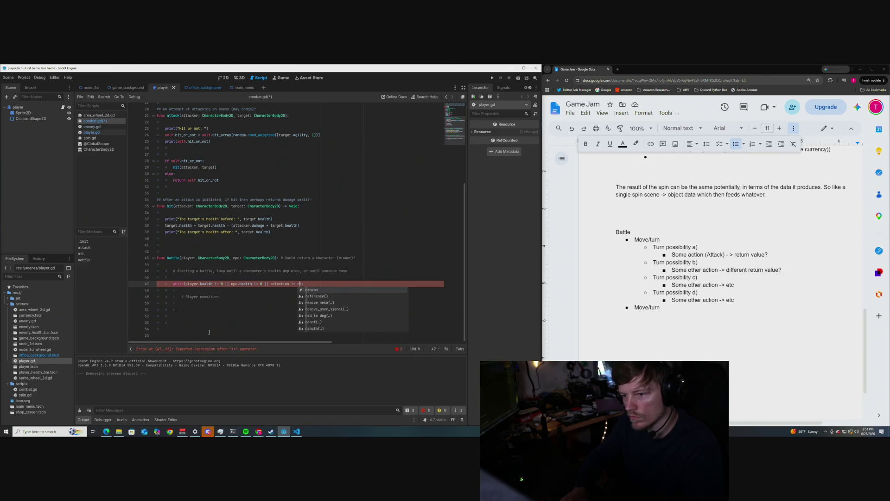
- Close the while condition after npc.health != 0, leaving '# || selection != run' as a trailing comment
click(266, 284)
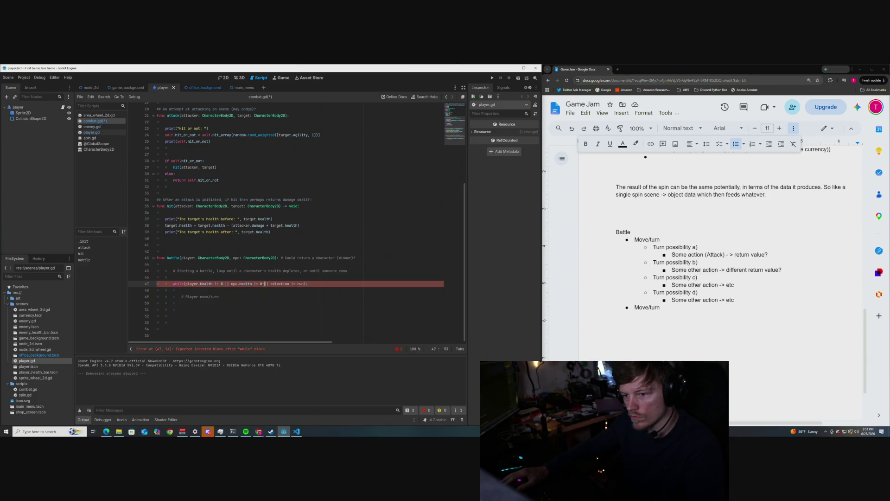
text(#)
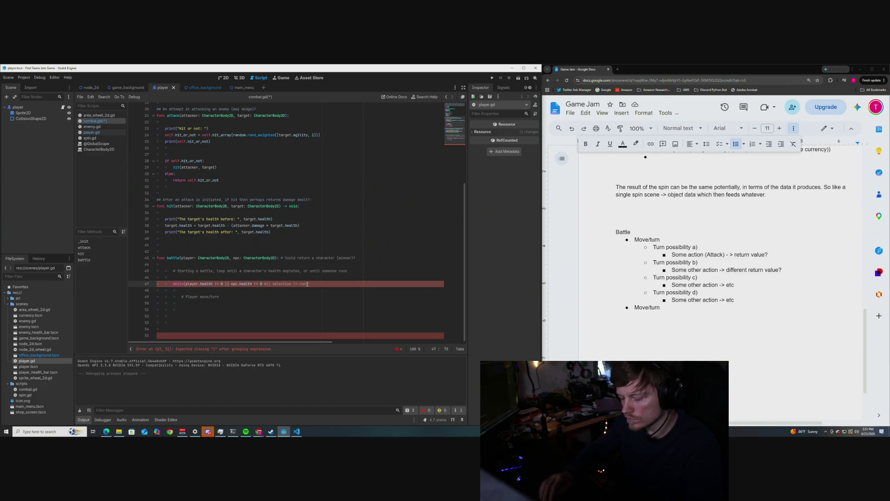
text())
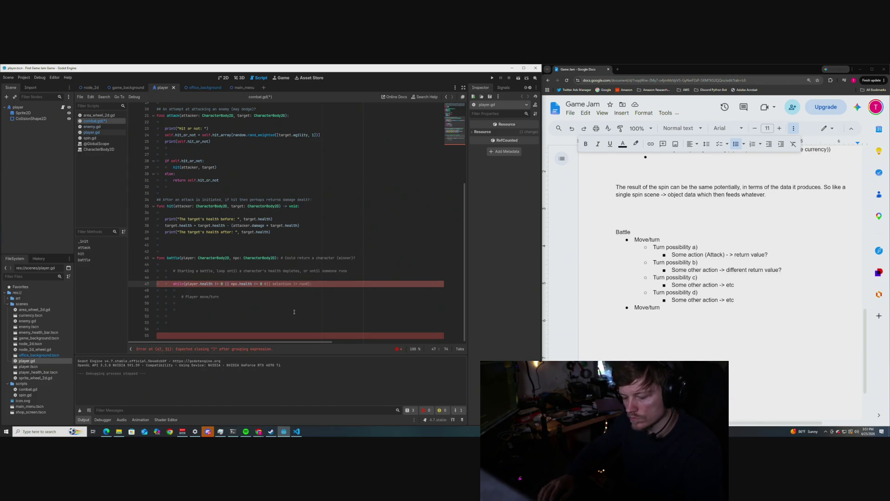
key(Left)
key(Left)
key(Left)
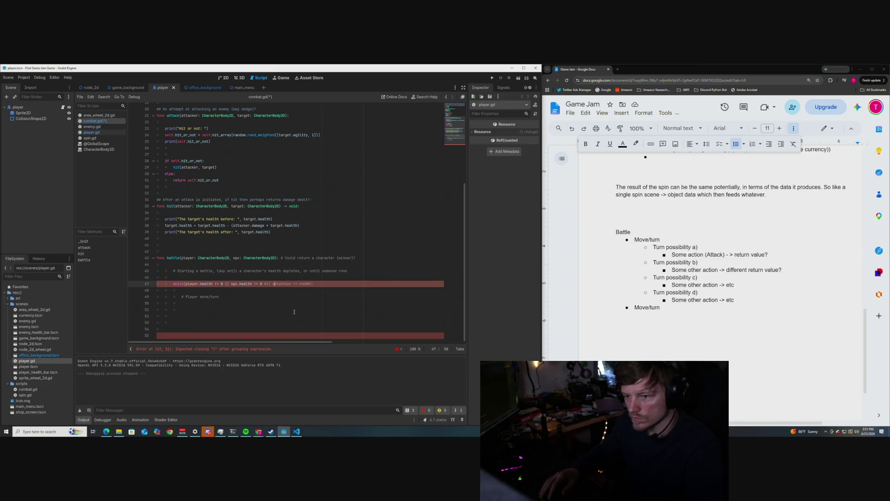
key(Right)
key(Right)
key(Right)
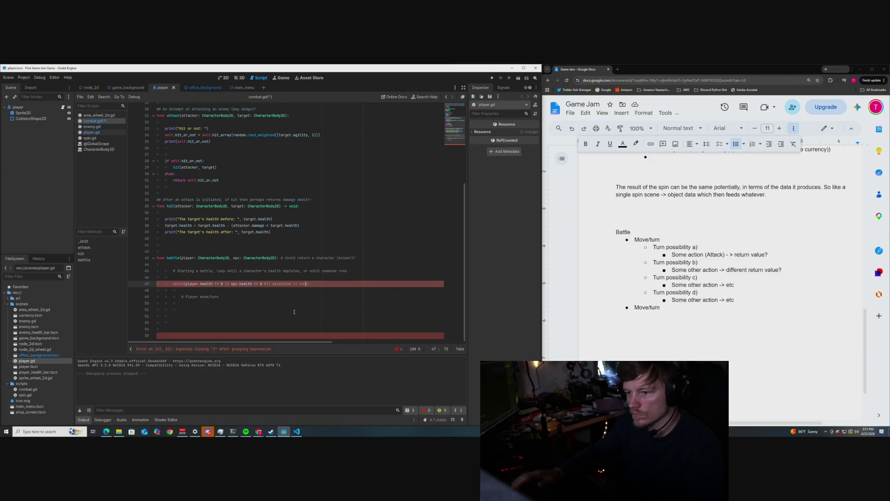
key(ctrl+shift+Left)
key(ctrl+shift+Left)
key(ctrl+shift+Left)
key(ctrl+shift+Left)
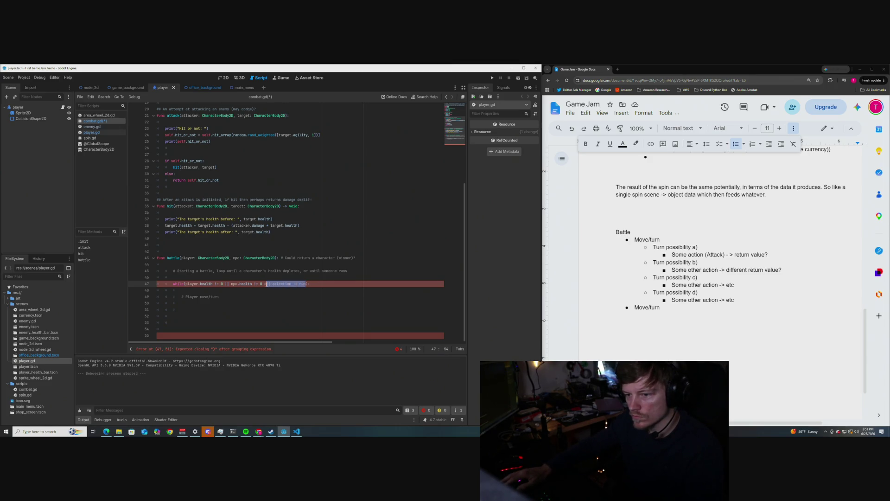
key(ctrl+c)
key(End)
key(ctrl+v)
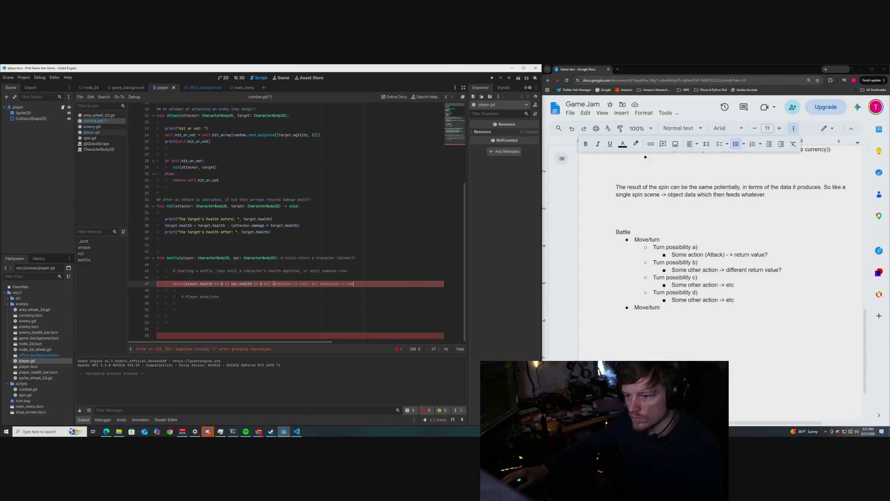
drag(305, 283, 265, 284)
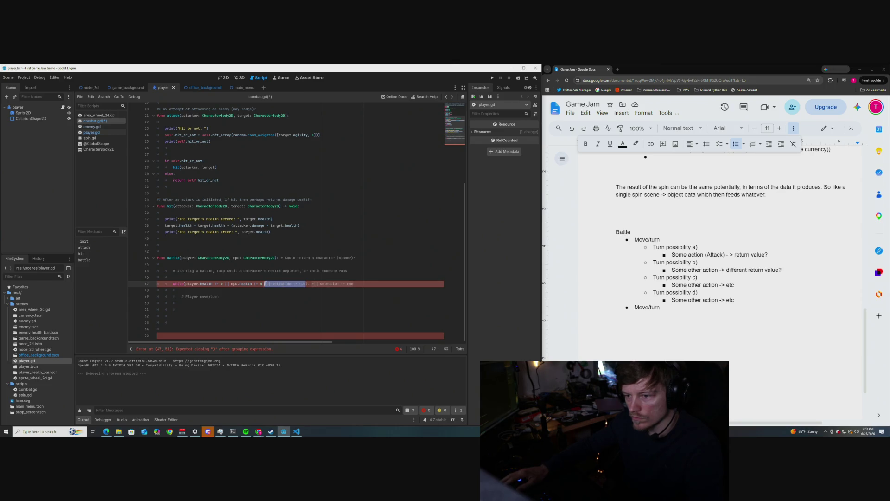
key(BackSpace)
key(BackSpace)
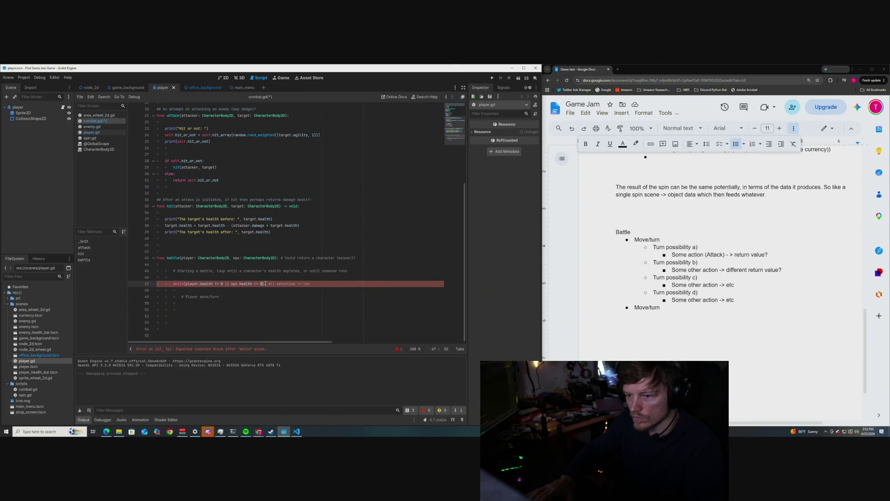
- Select the '# Player move/turn' comment inside the loop
click(291, 296)
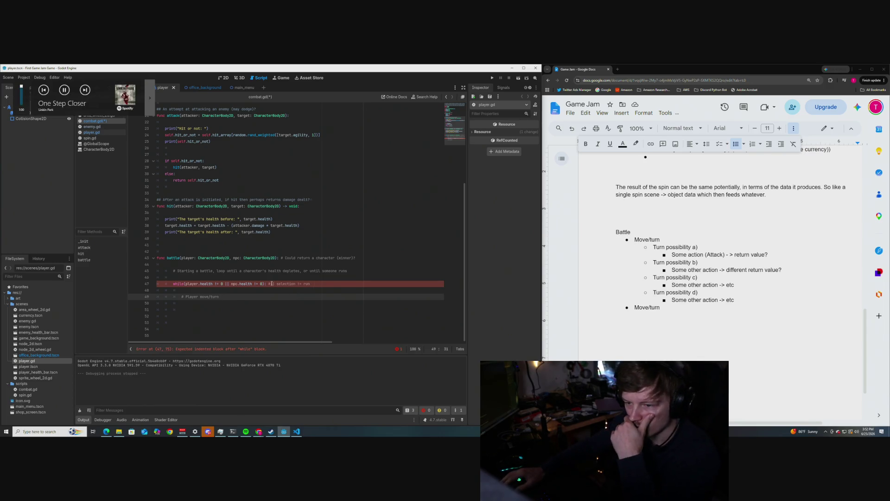
click(315, 285)
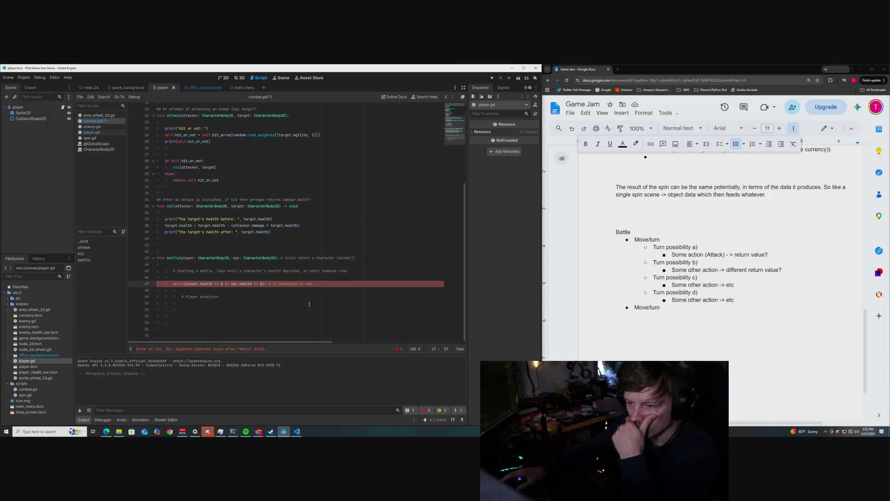
drag(219, 298, 182, 298)
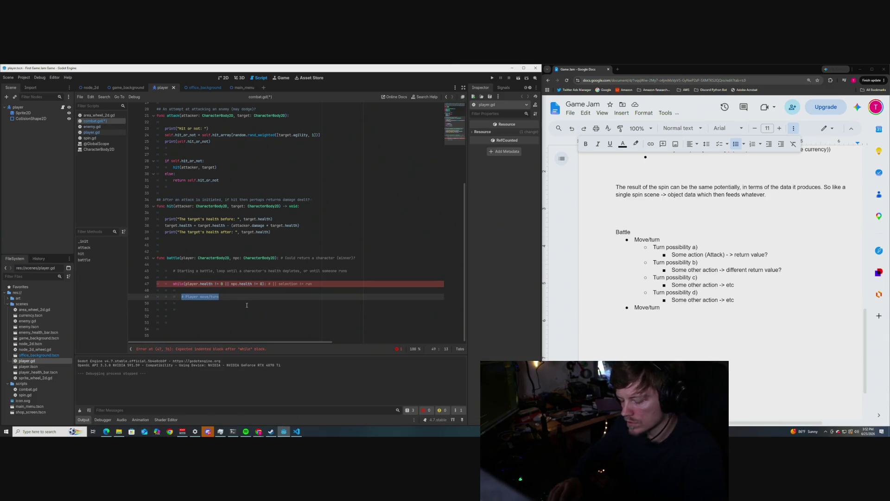
- Rewrite the loop comment as '# Move/turn' and begin a new indented line below it
text(#mov)
key(BackSpace)
key(BackSpace)
key(BackSpace)
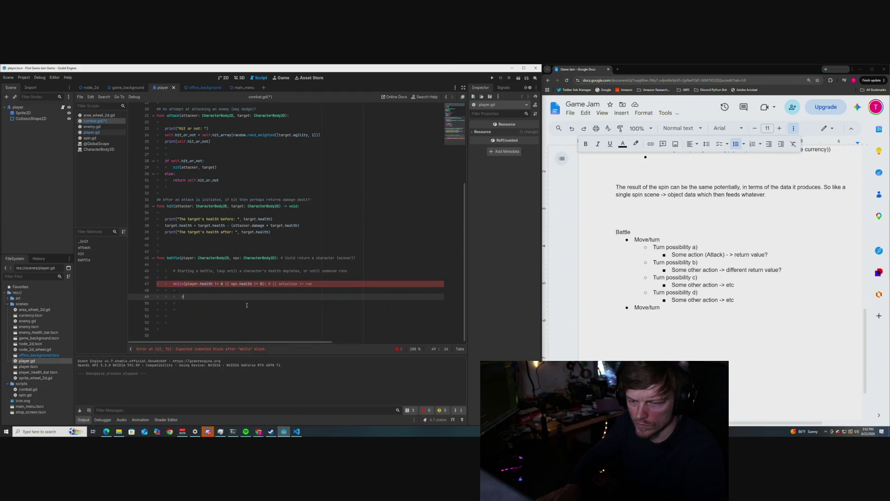
text( Move/turn)
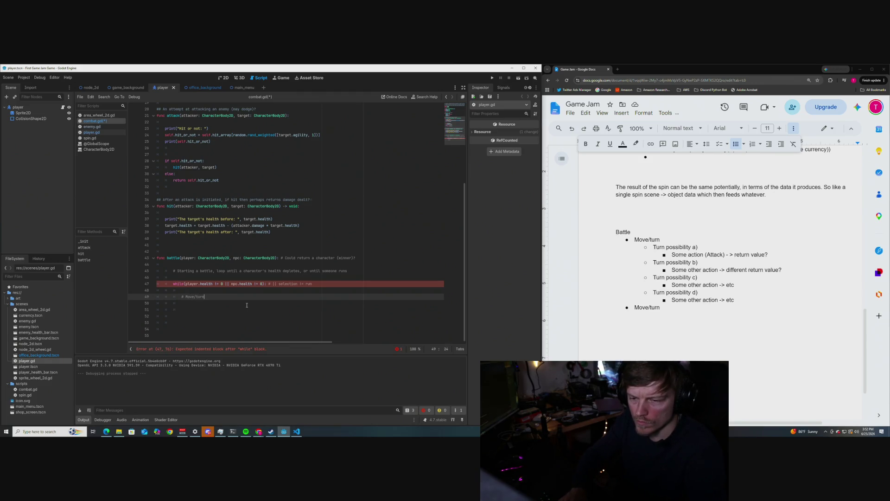
key(Return)
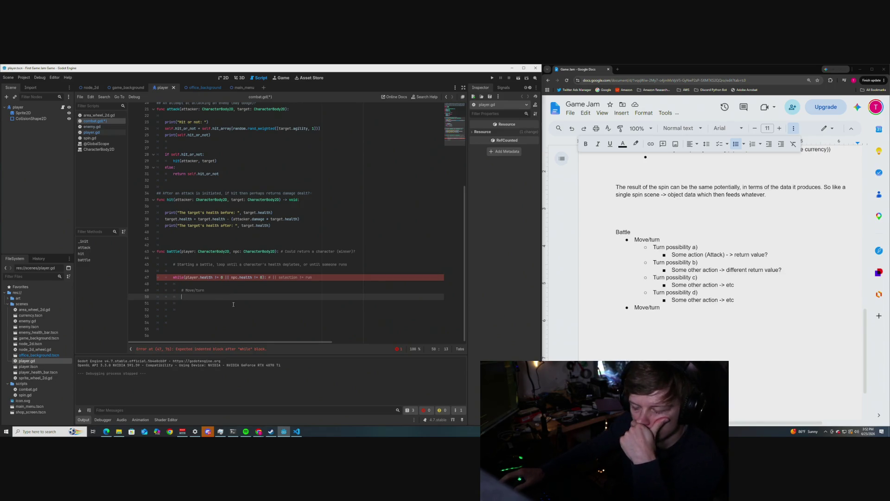
- Drop the briefly added selection parameter so battle() keeps only player and npc, then view main_menu
click(275, 251)
text(, )
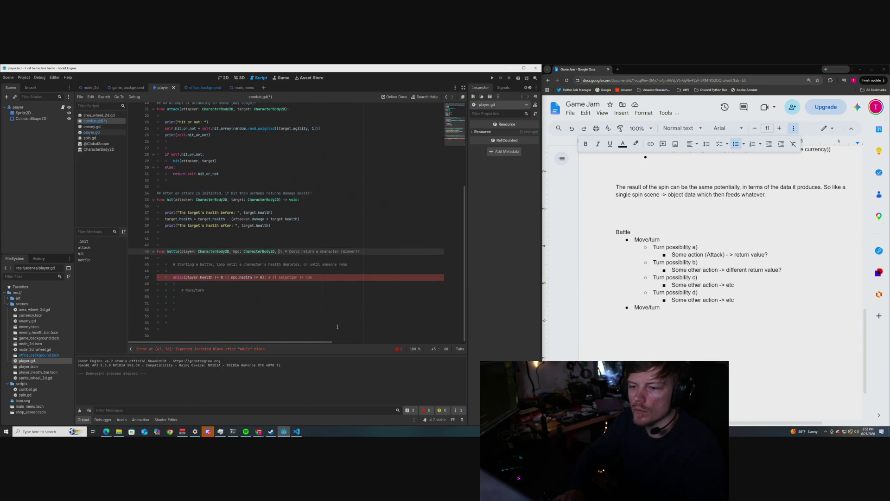
text(selection)
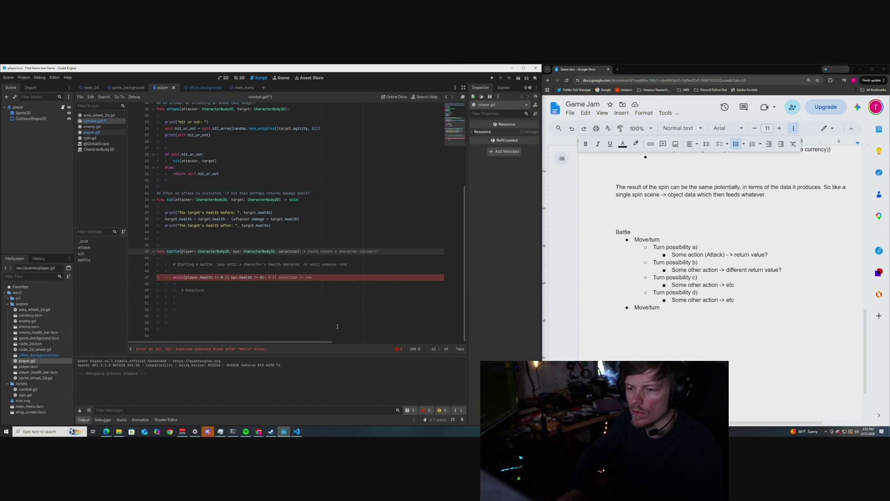
text(:)
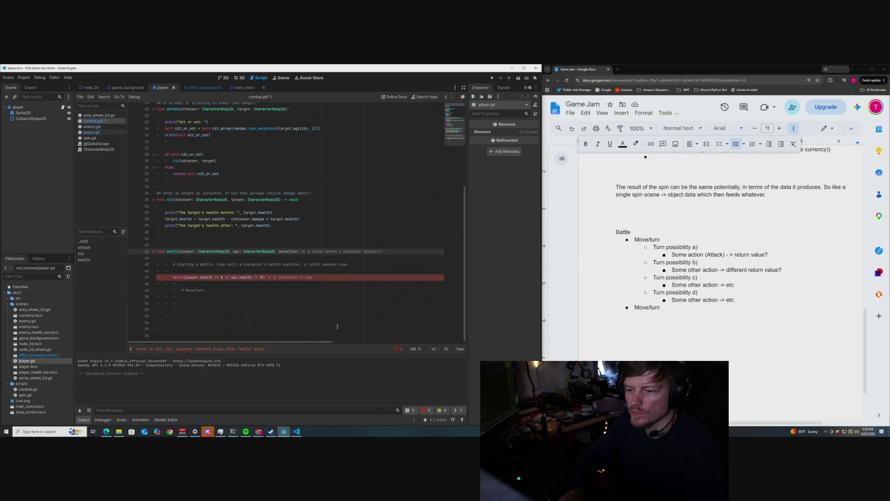
key(BackSpace)
key(BackSpace)
key(BackSpace)
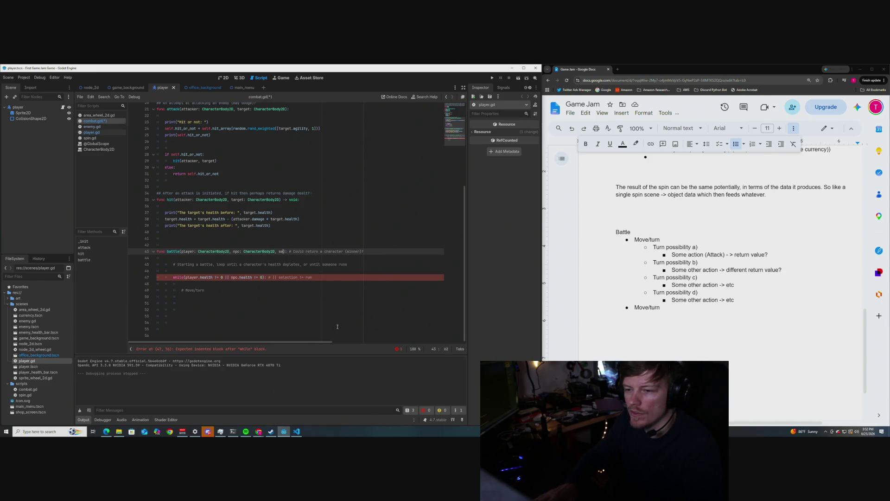
key(BackSpace)
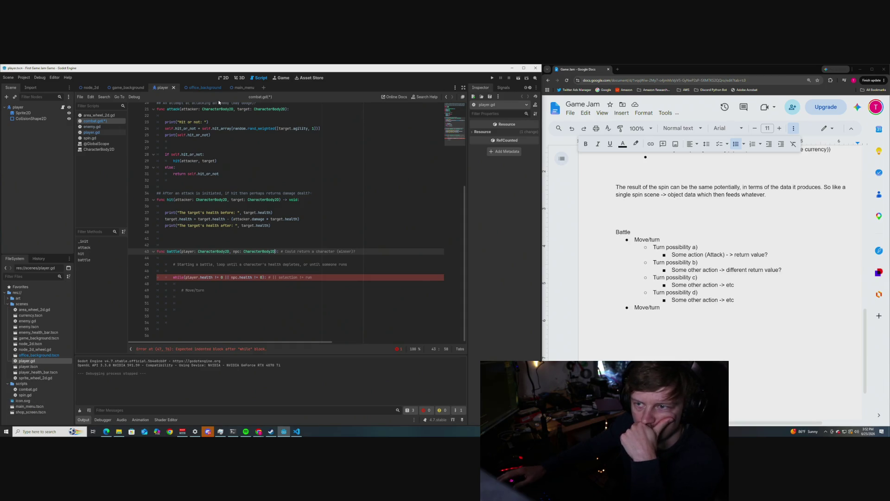
click(244, 88)
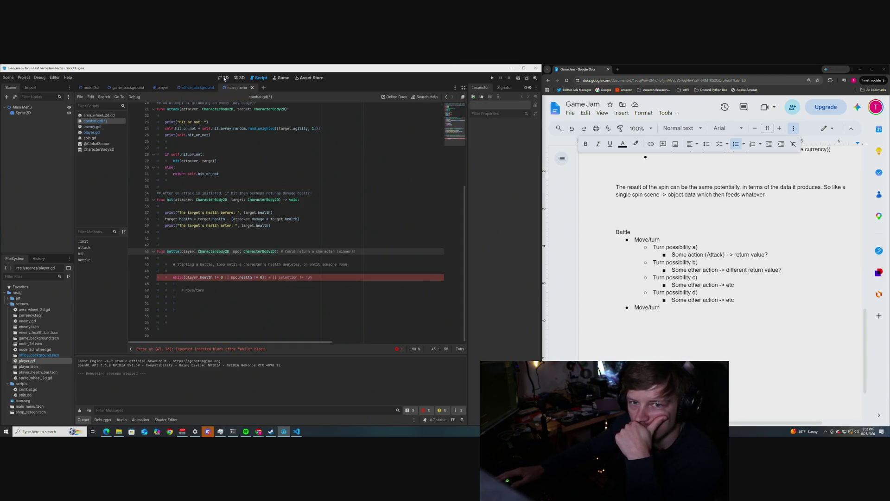
click(224, 78)
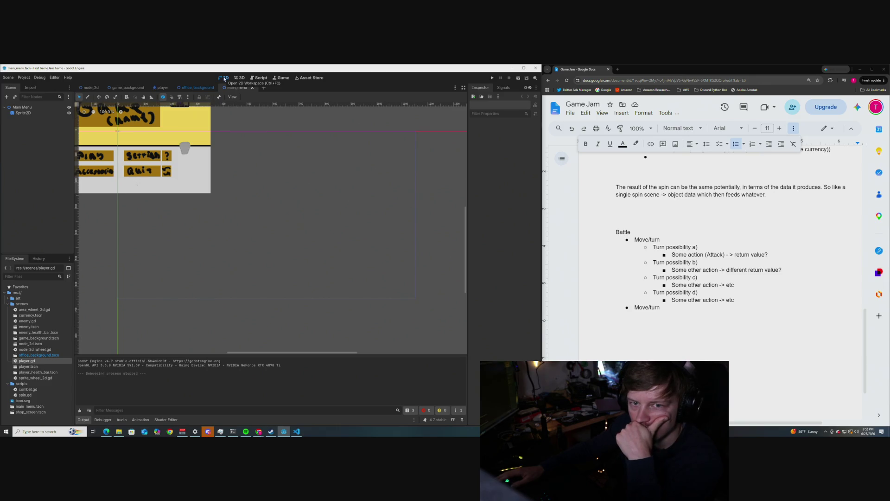
click(258, 78)
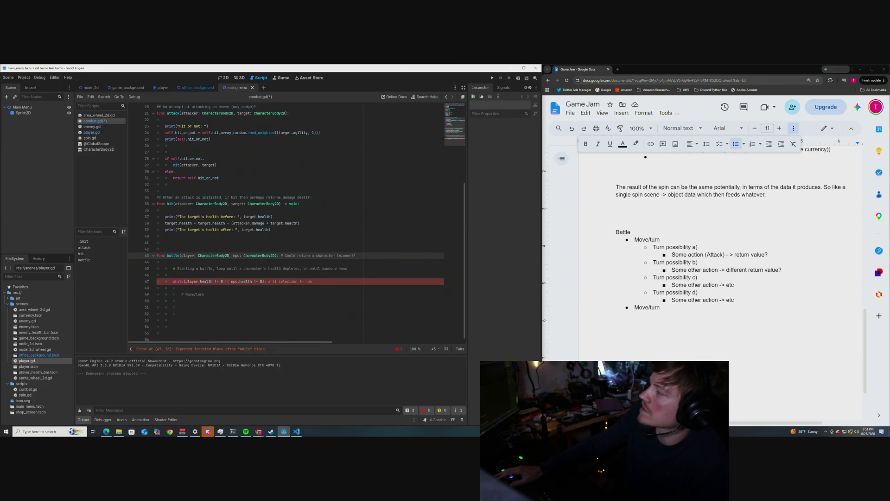
key(alt+Tab)
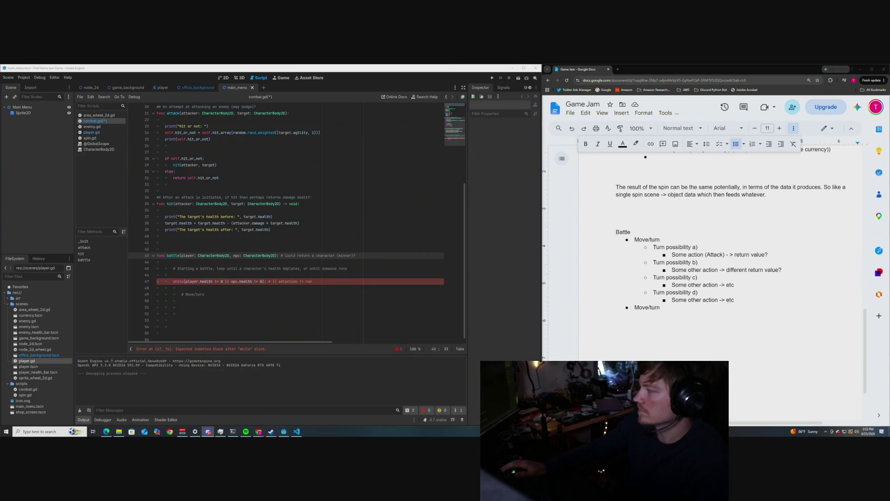
scroll(229, 250, down, 1)
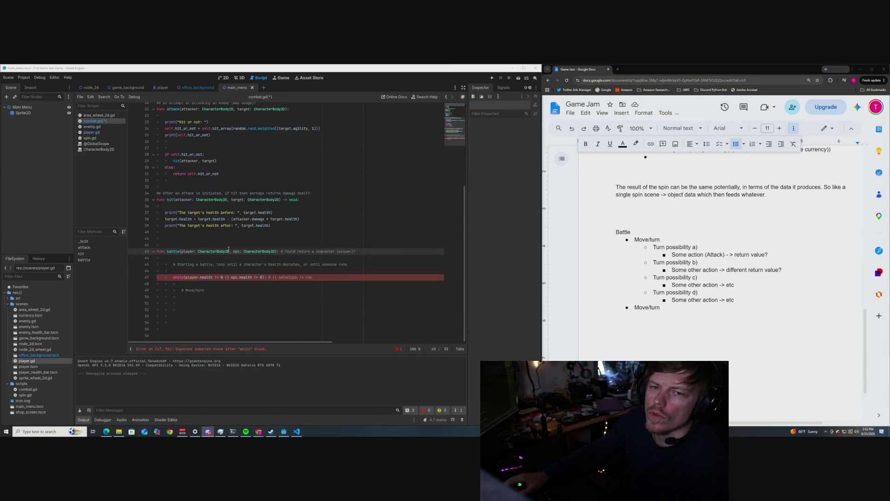
mouse_move(228, 249)
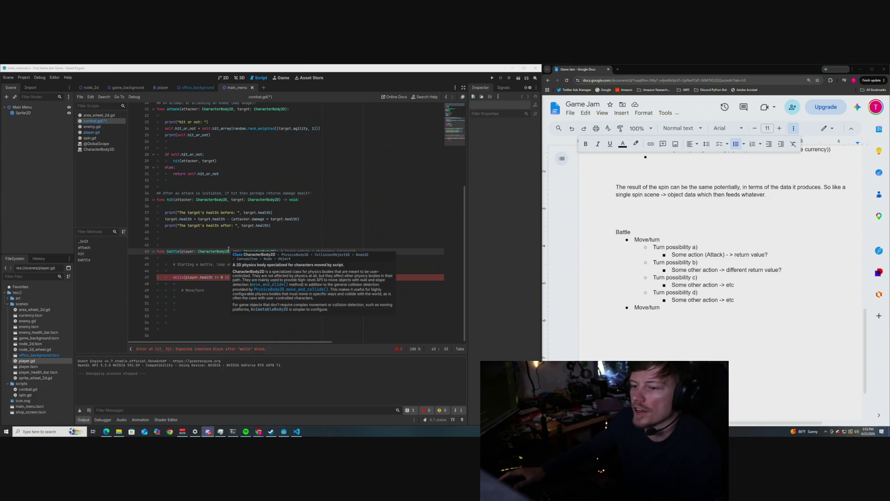
click(260, 303)
click(281, 258)
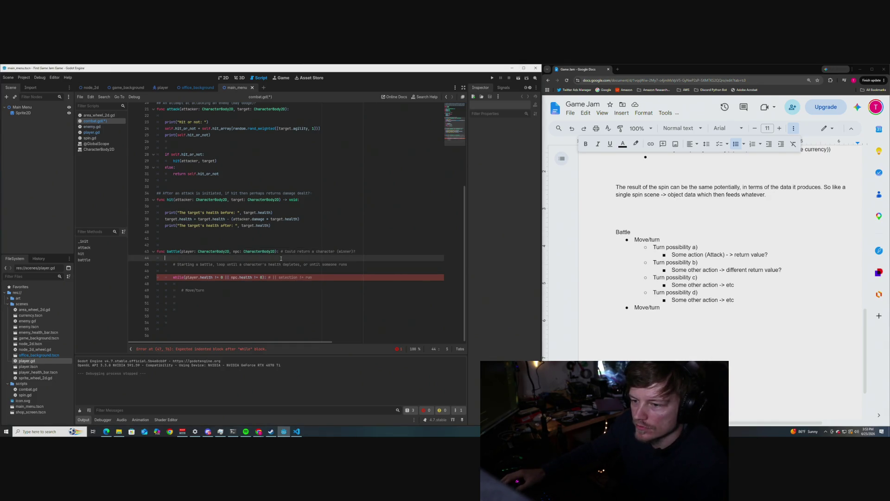
double_click(281, 258)
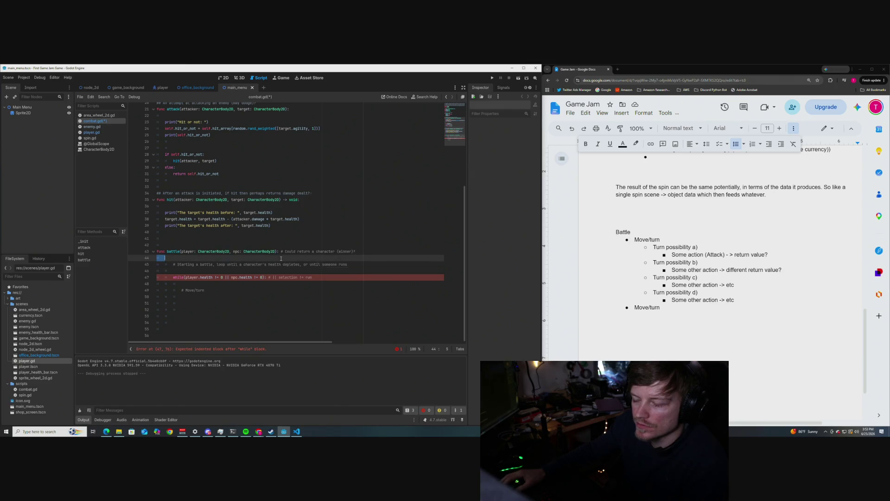
key(shift+Right)
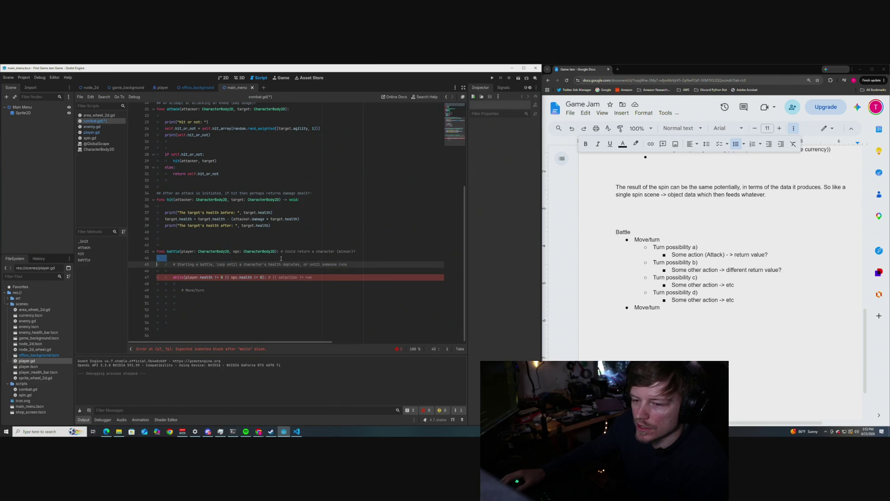
click(163, 258)
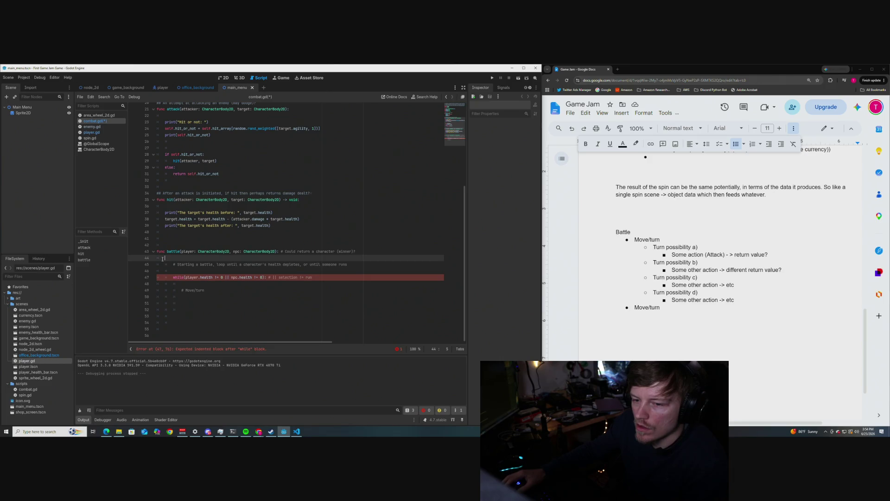
key(XF86AudioNext)
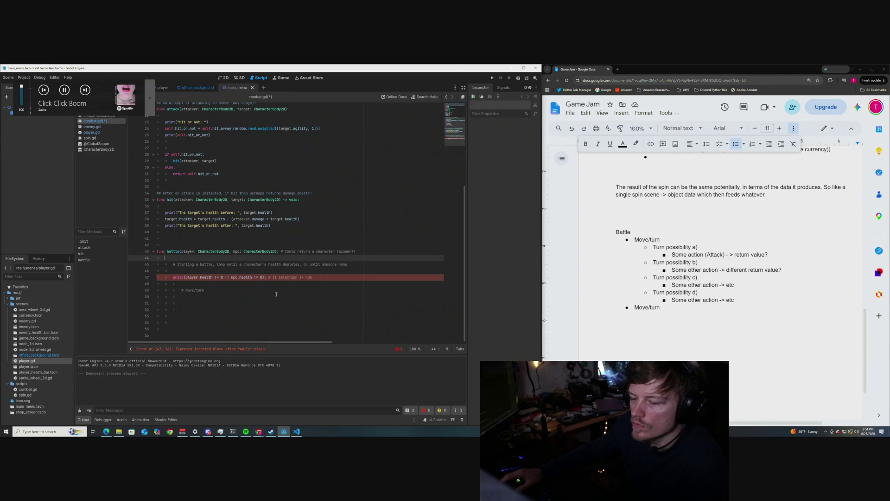
key(XF86AudioNext)
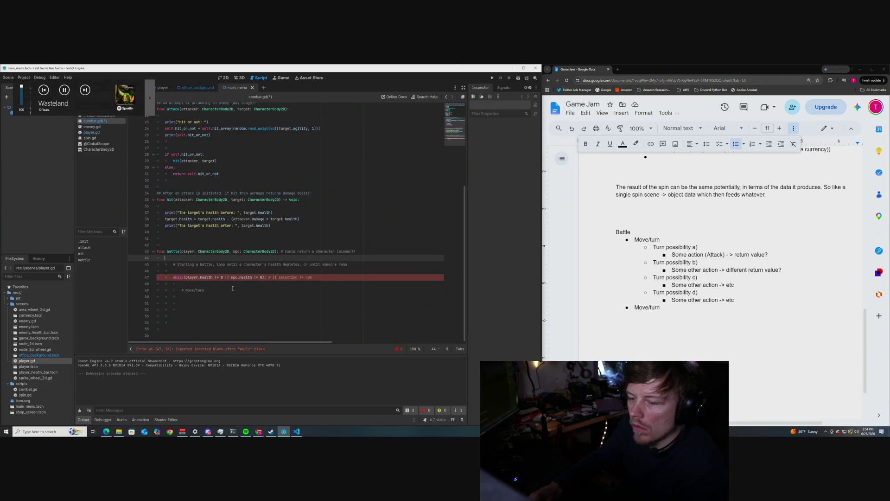
click(217, 290)
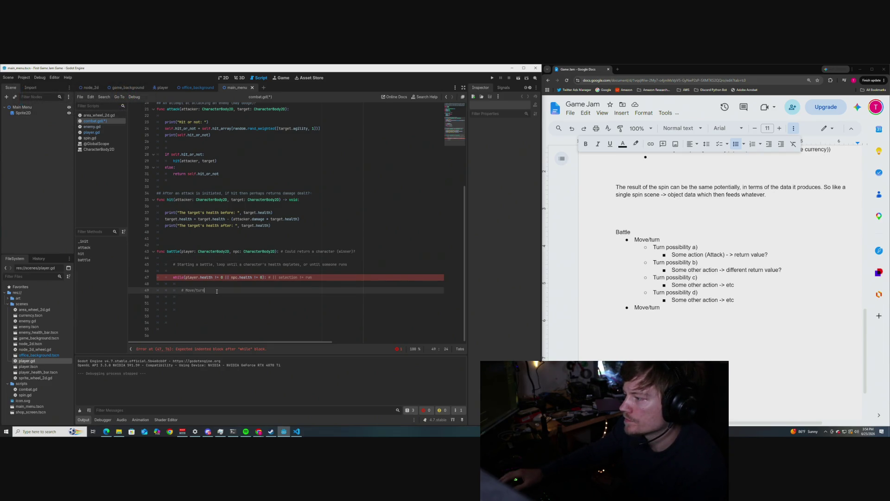
scroll(667, 279, down, 1)
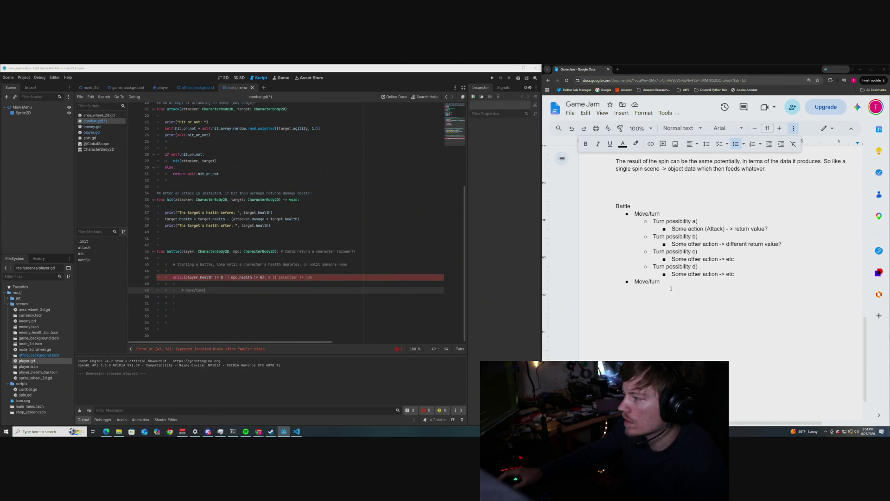
drag(667, 284, 609, 185)
click(656, 317)
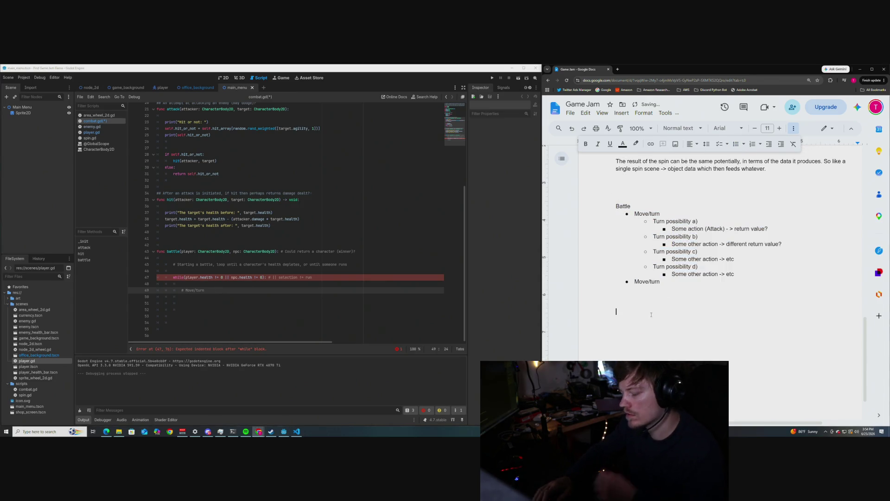
- Write a new 'Battle' heading with a 'Move/turn' bullet and sub-bullet 'Spin for attack type and stats etc'
text(Battle)
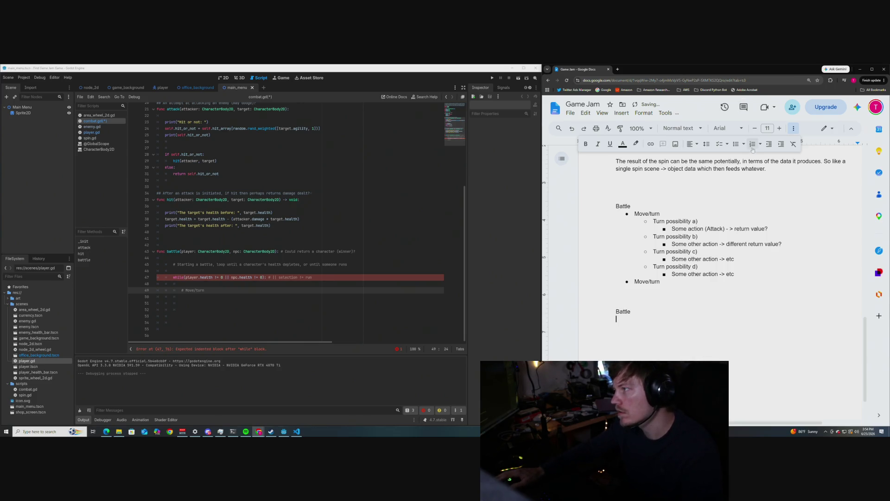
key(Return)
click(735, 144)
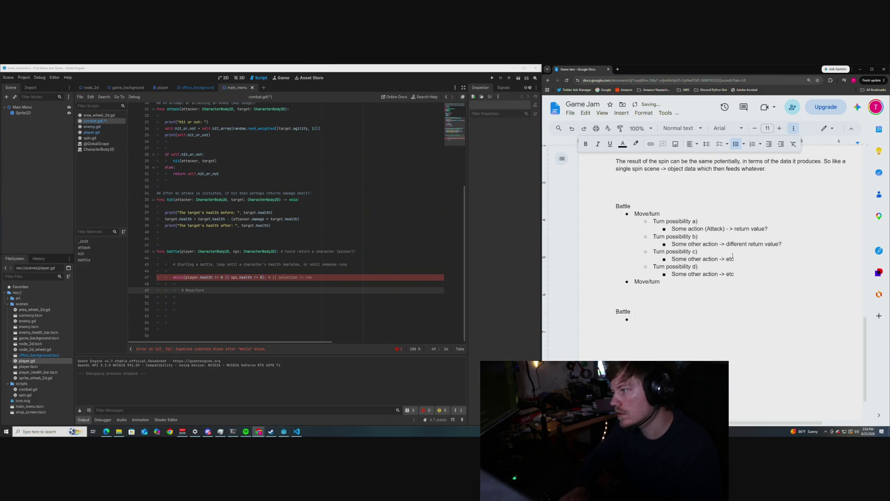
text(Move/turn)
key(Return)
key(Tab)
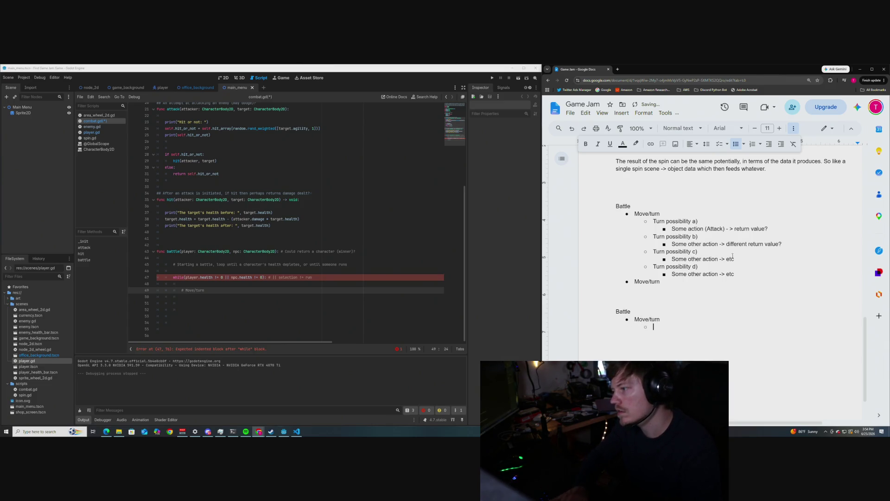
text(Spin for )
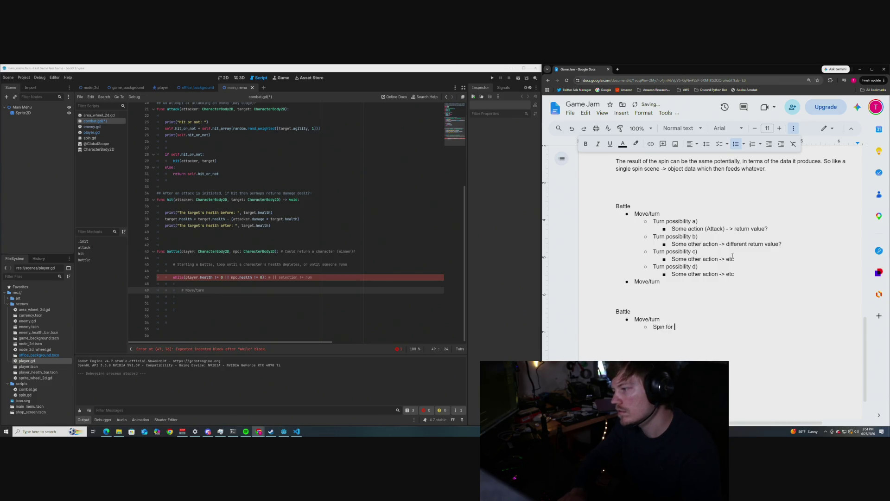
text(ata)
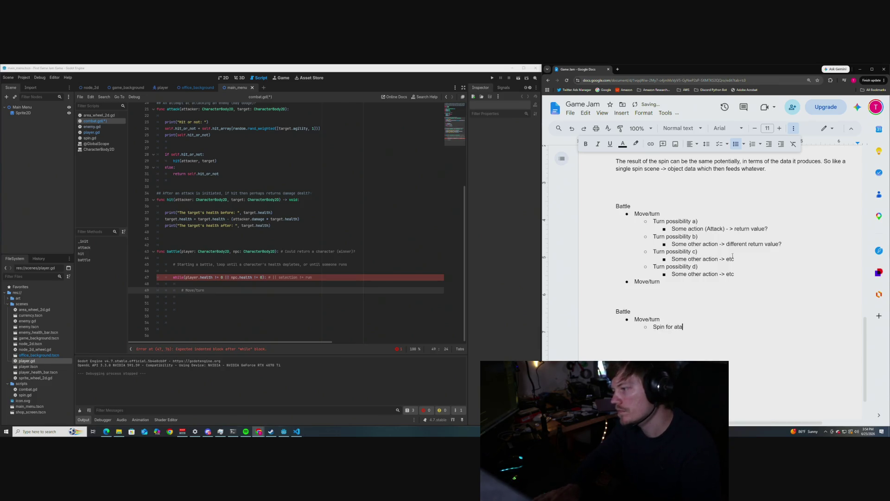
text(ttack type and )
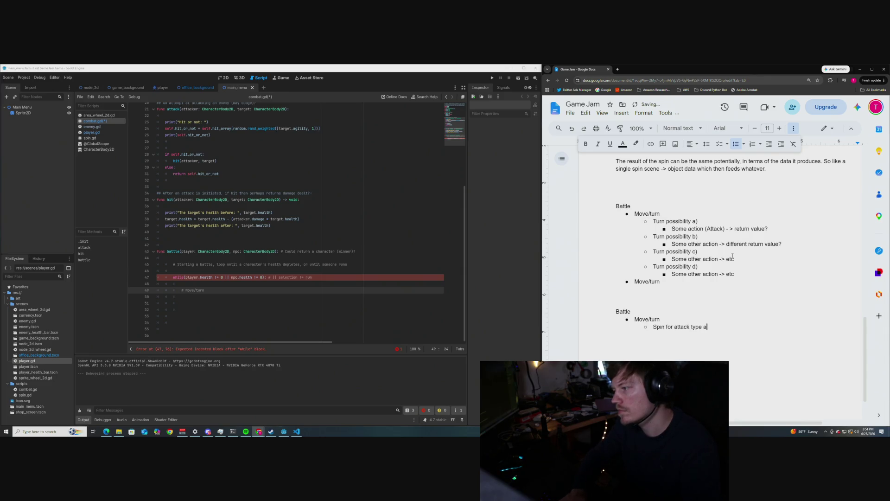
text(st)
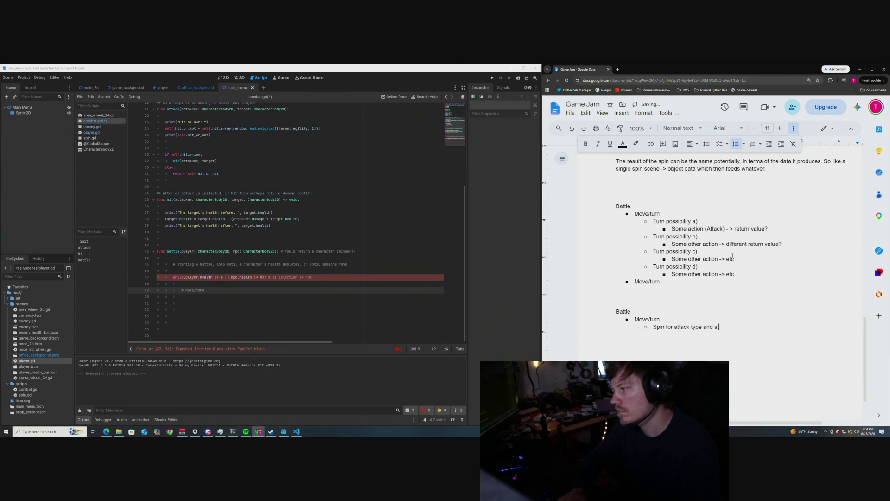
text(ats etc)
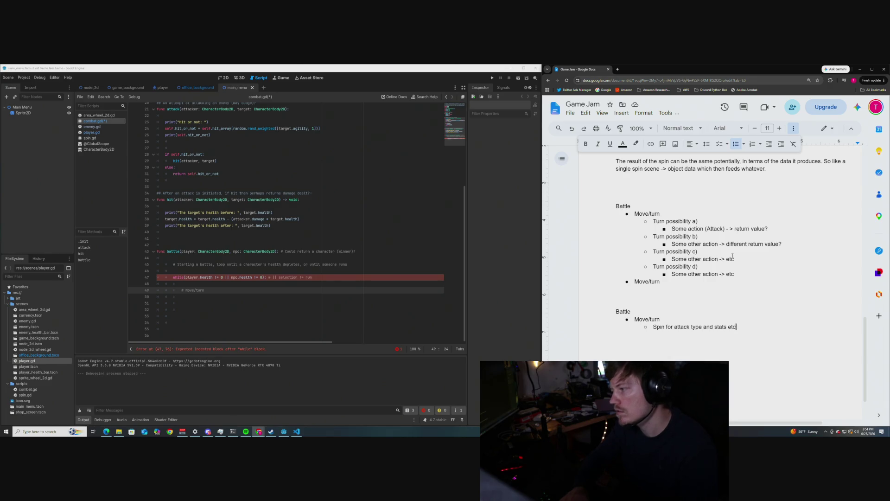
click(210, 294)
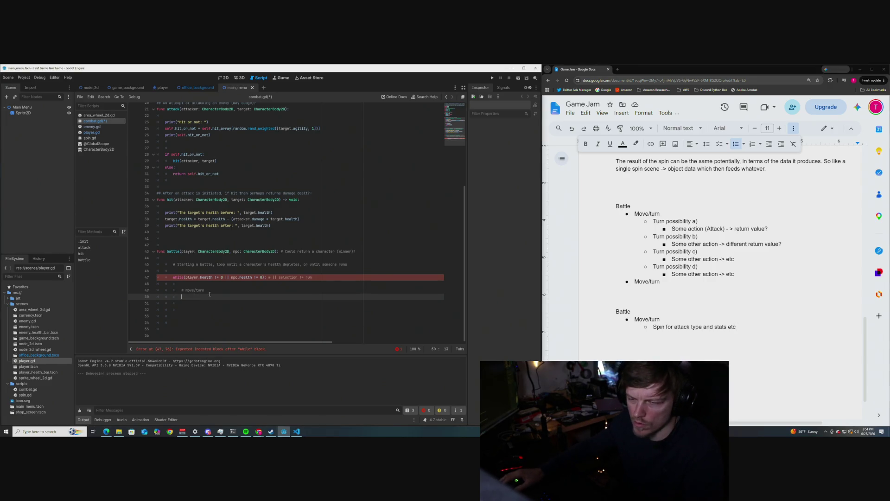
- Insert two blank lines above the # Move/turn comment in combat.gd's while loop
key(Up)
key(Up)
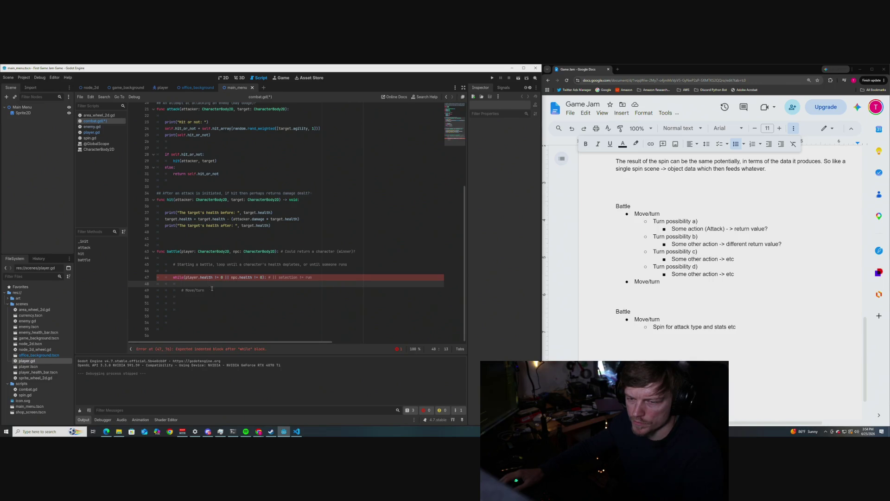
key(Return)
key(Return)
key(Up)
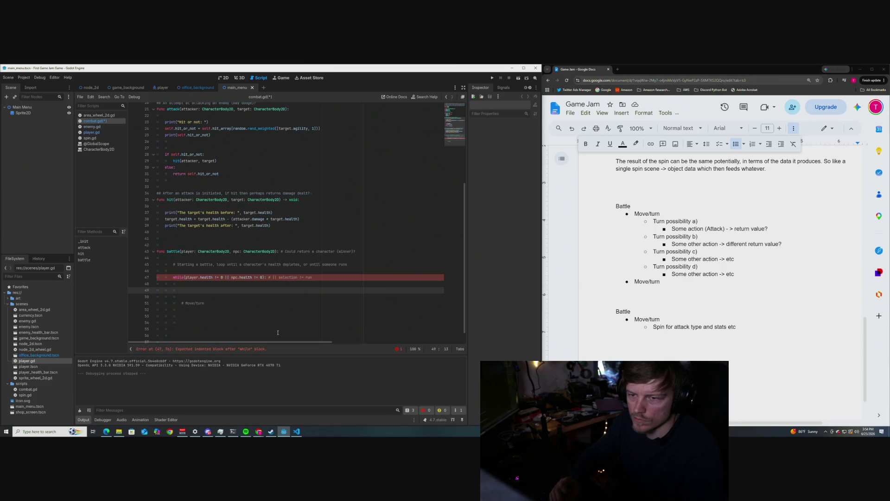
- Scroll through combat.gd, then switch to the spin.gd script
scroll(207, 252, up, 7)
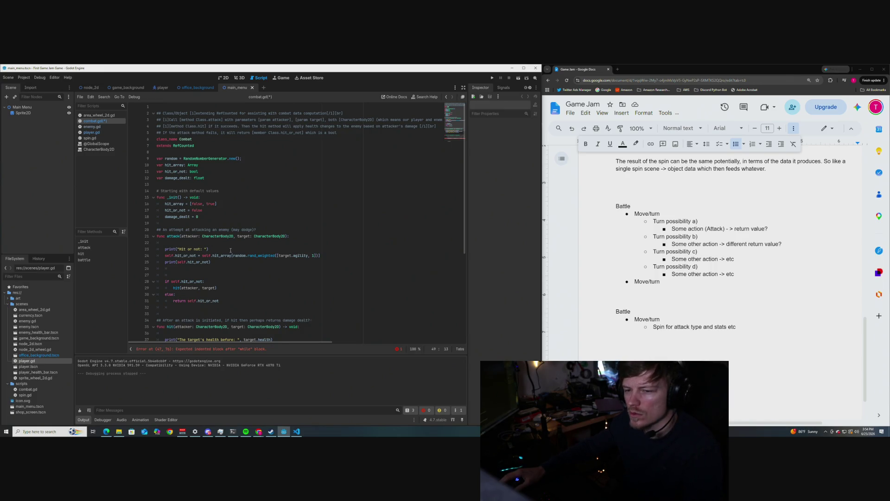
scroll(231, 251, down, 1)
scroll(230, 250, up, 1)
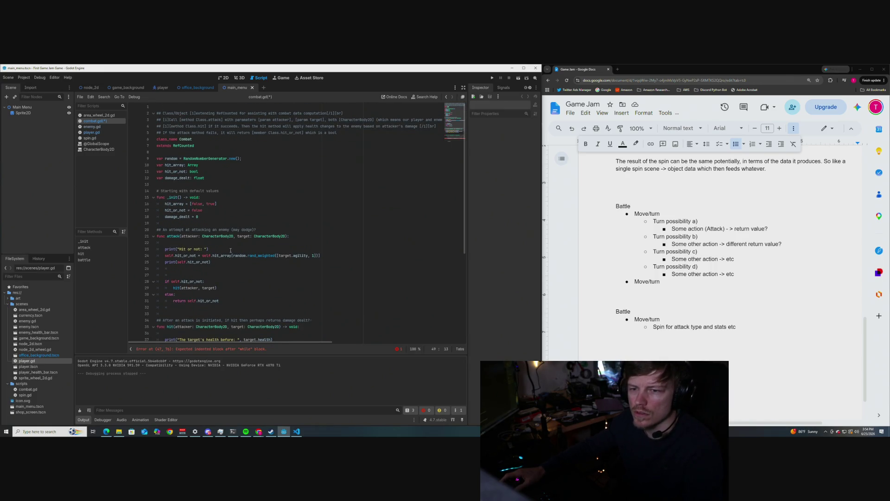
scroll(230, 250, down, 2)
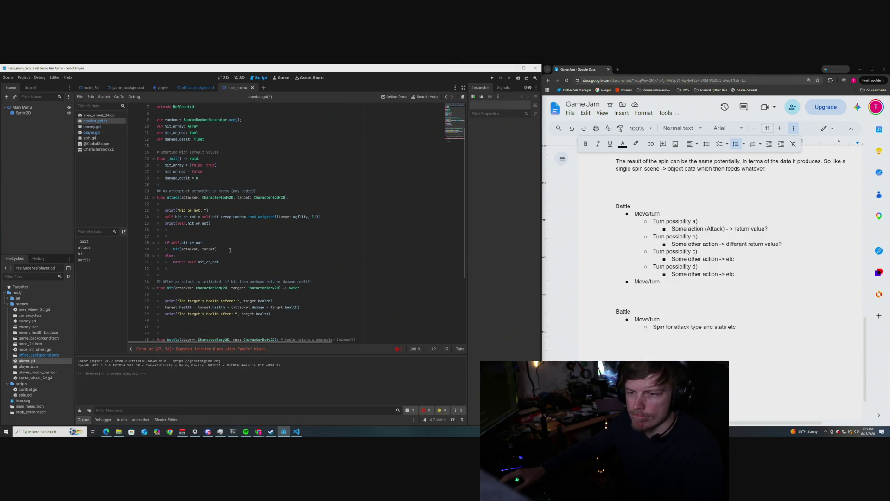
click(90, 137)
scroll(214, 224, up, 4)
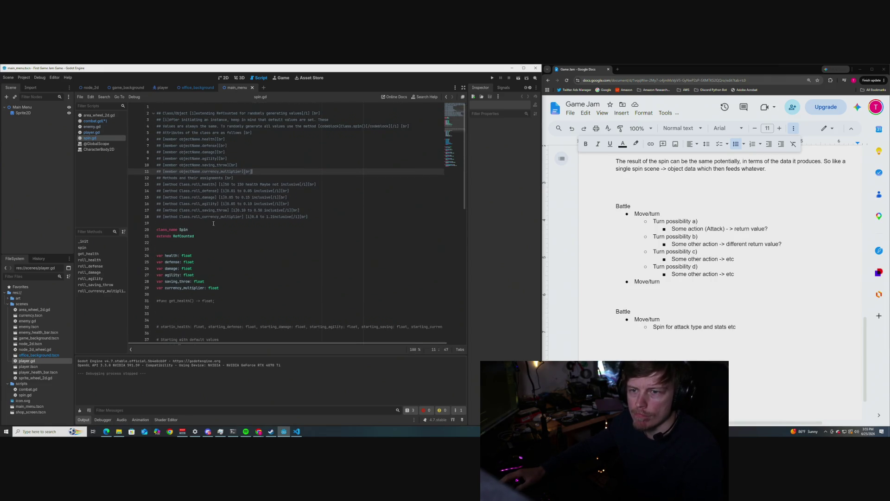
- Scroll through spin.gd's Spin class stats: health, defense, damage, agility and more
scroll(213, 224, down, 5)
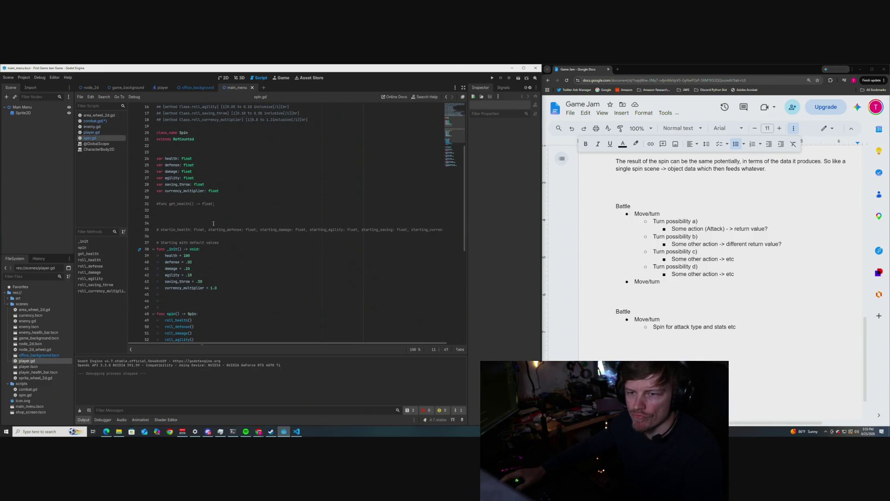
scroll(214, 223, down, 10)
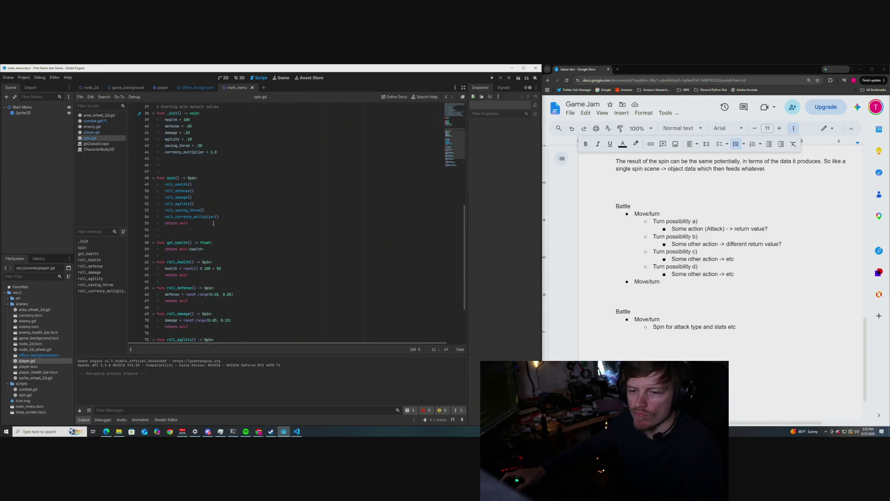
scroll(213, 223, down, 1)
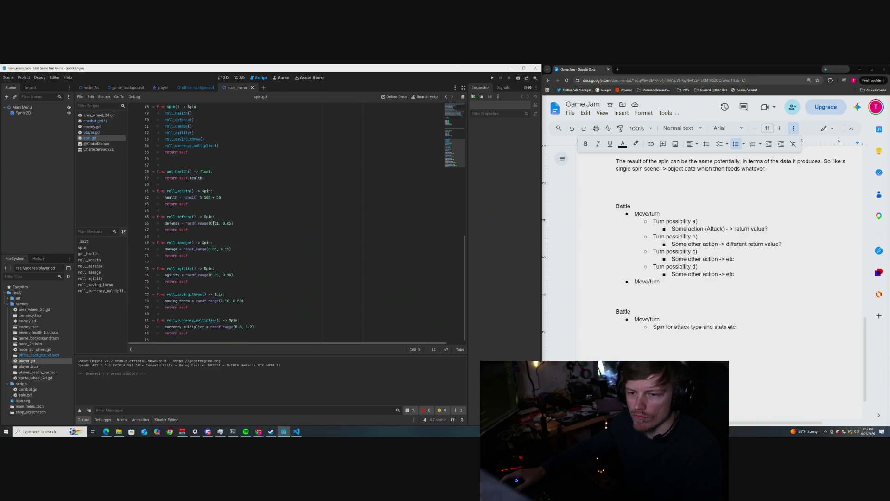
- Return to combat.gd and place the caret at the top of the battle() function body
key(alt+Left)
scroll(206, 233, down, 2)
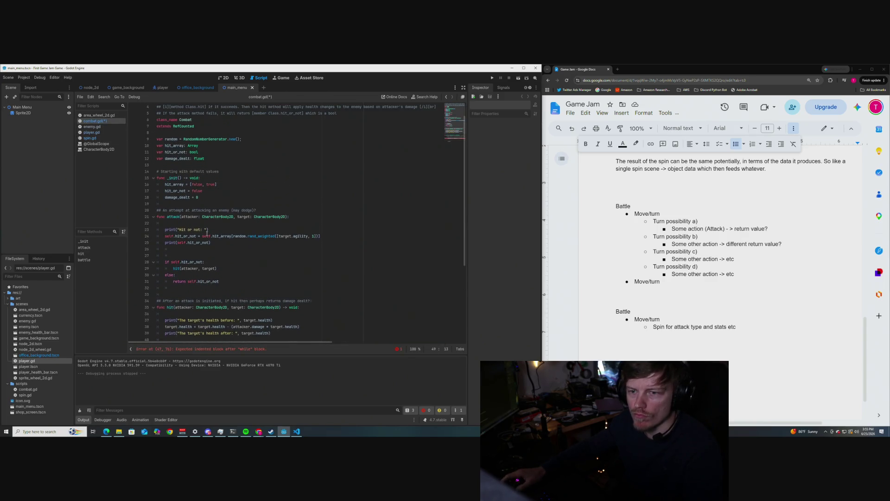
scroll(226, 262, up, 1)
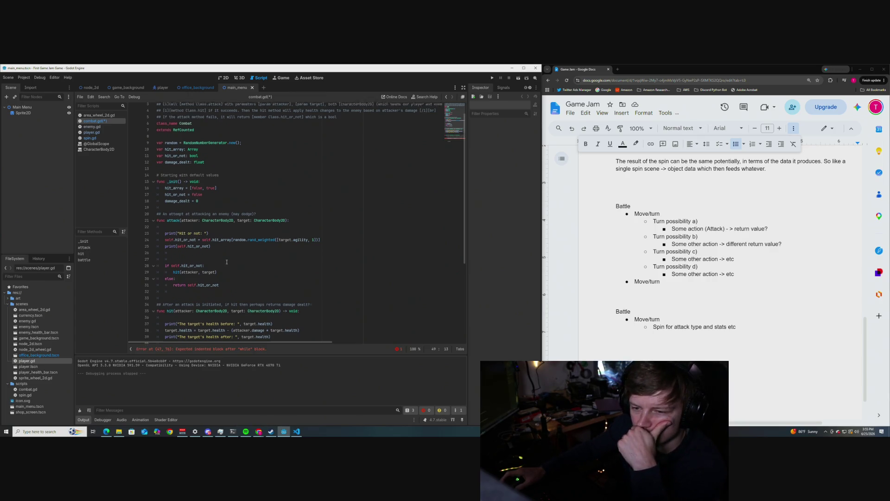
scroll(227, 262, down, 6)
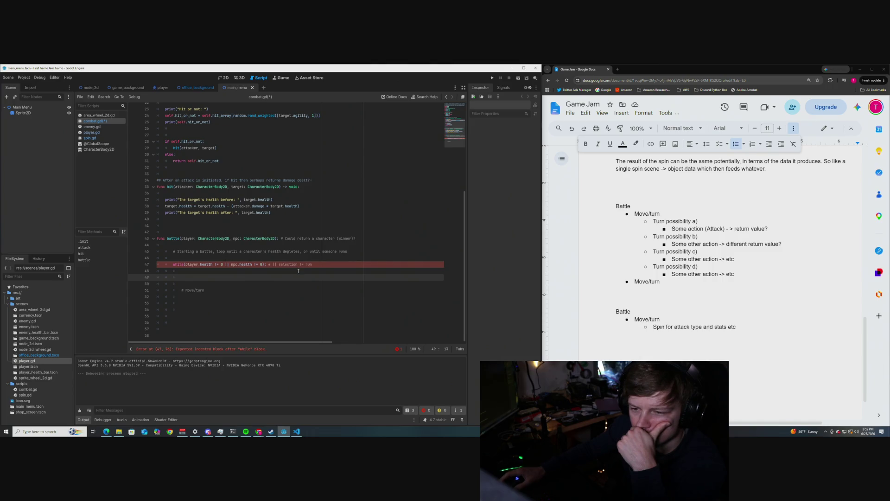
key(Up)
key(Up)
key(Up)
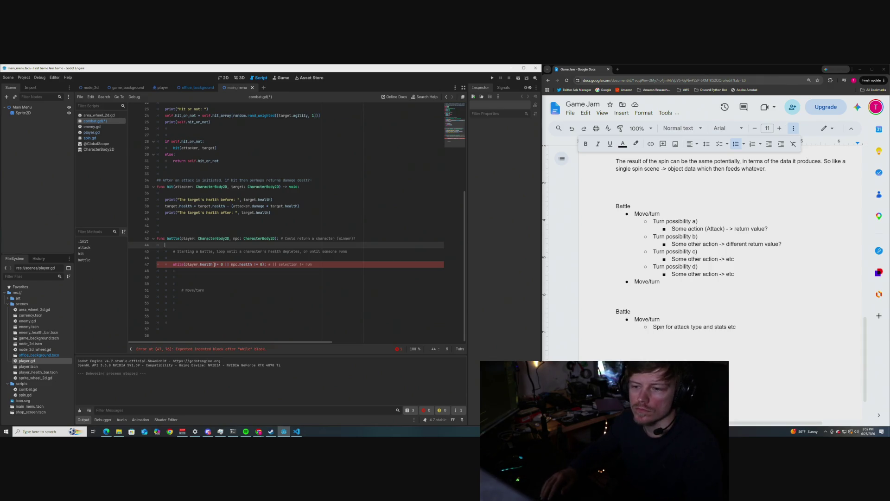
- Delete the empty line before the while loop, trim the comment's trailing comma, add blank lines
key(Down)
key(Down)
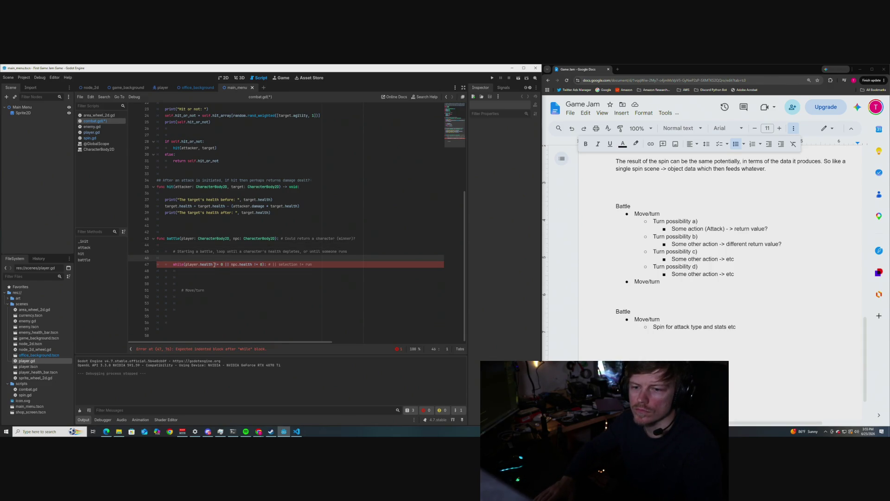
key(BackSpace)
key(BackSpace)
key(BackSpace)
key(BackSpace)
key(BackSpace)
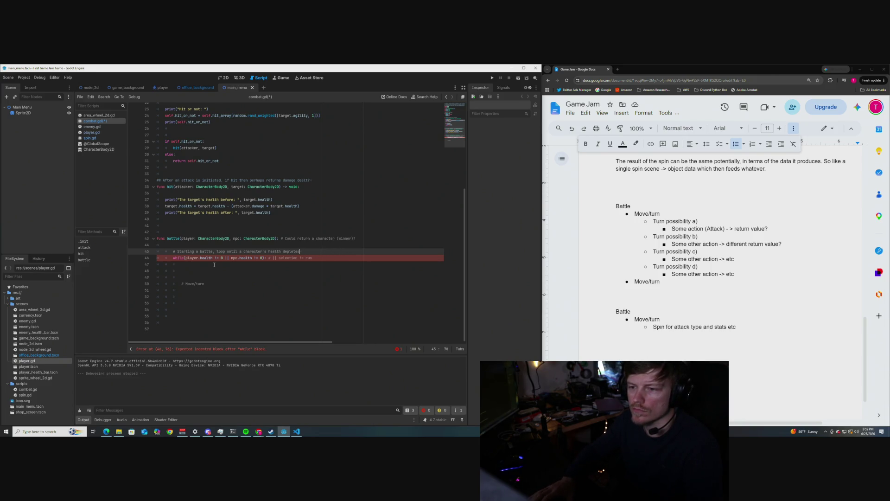
key(BackSpace)
key(BackSpace)
key(Up)
key(Return)
key(Return)
key(Up)
key(Up)
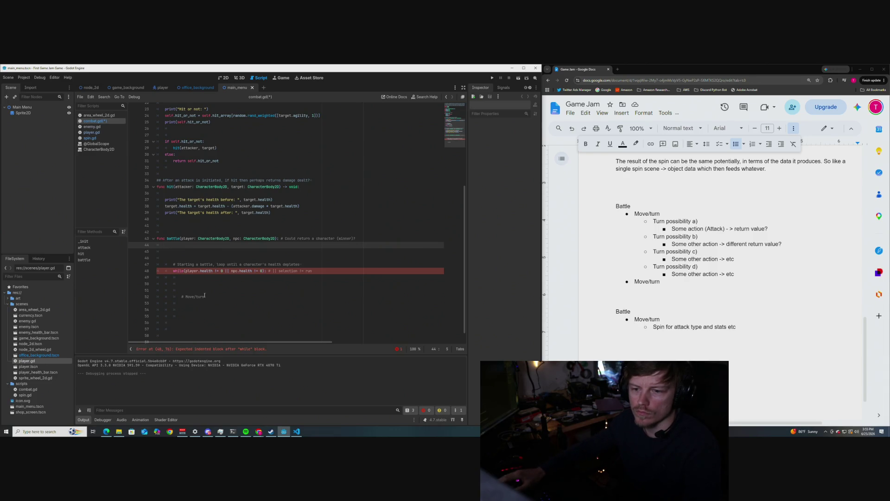
- Unindent the comment and while loop one level, then start 'spinVar = Spin.new()' at the function's start
drag(204, 297, 173, 264)
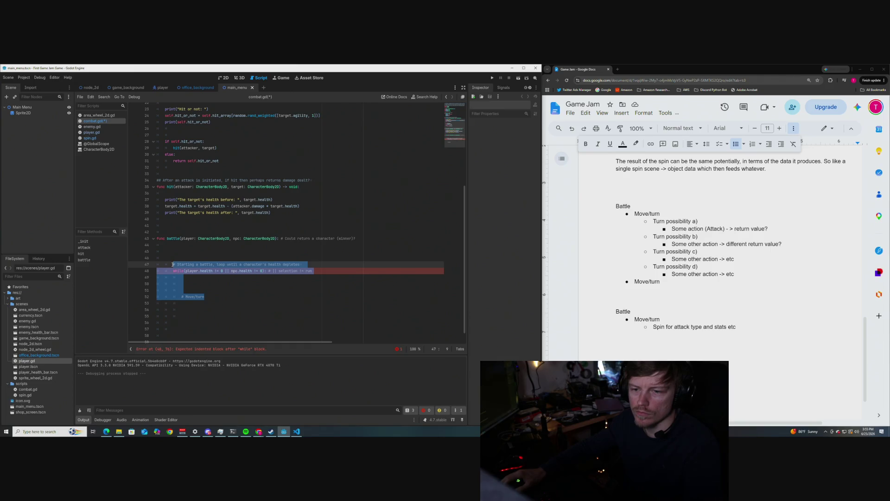
key(shift+Tab)
click(169, 246)
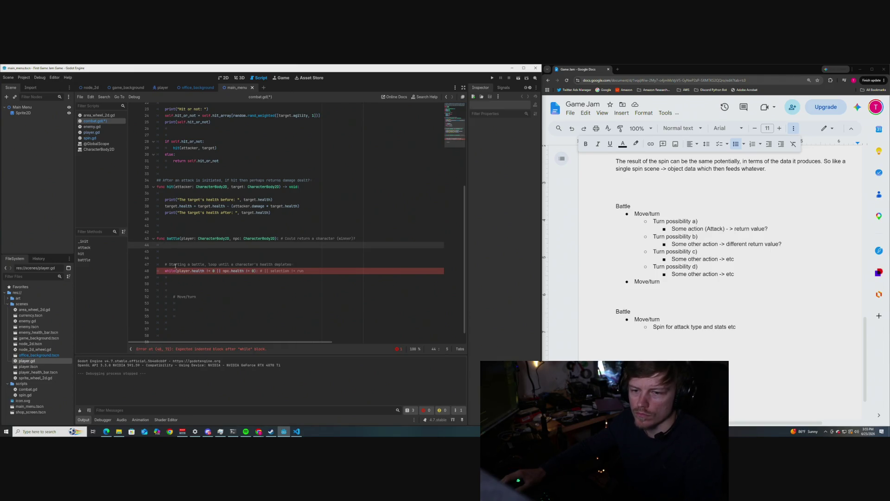
key(Return)
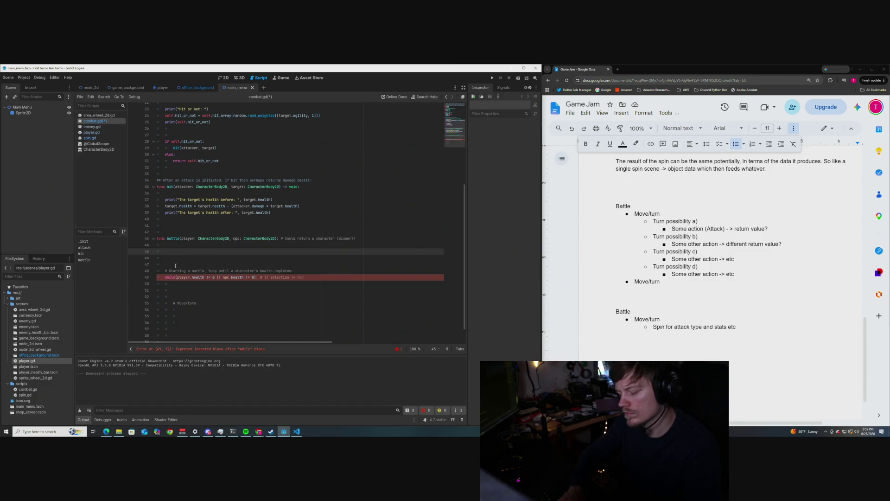
text(spin)
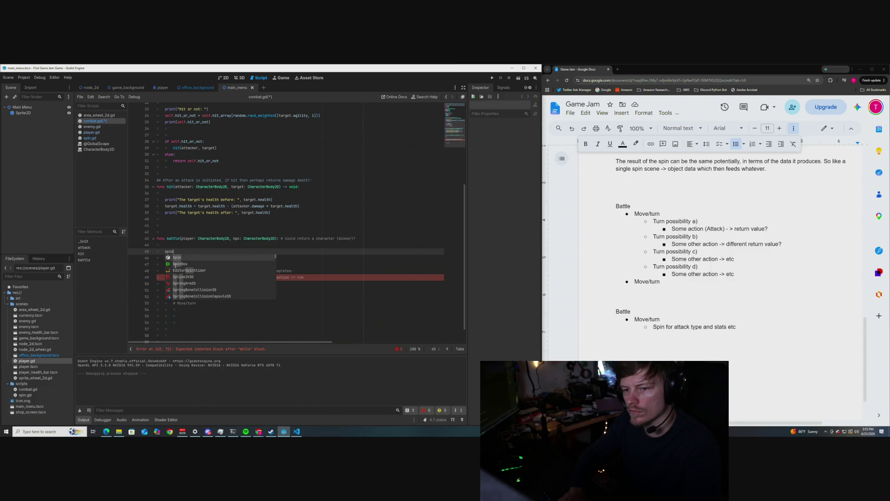
text(Var = Spin)
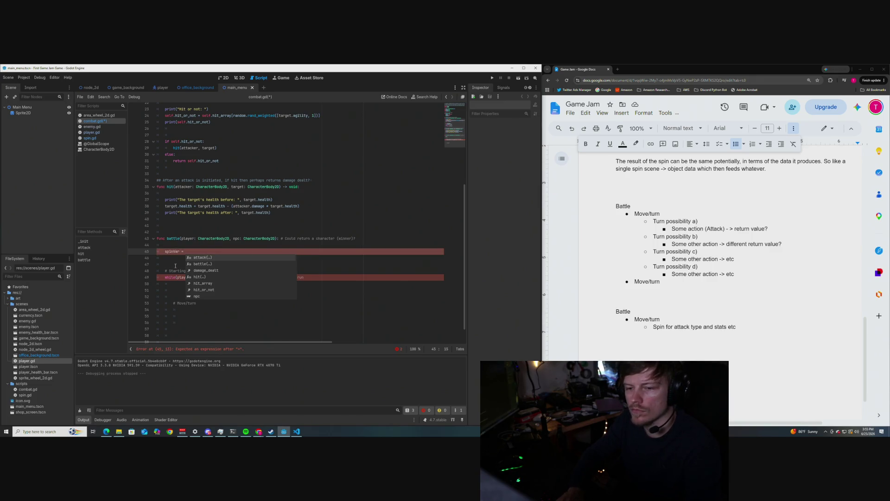
text(.new()
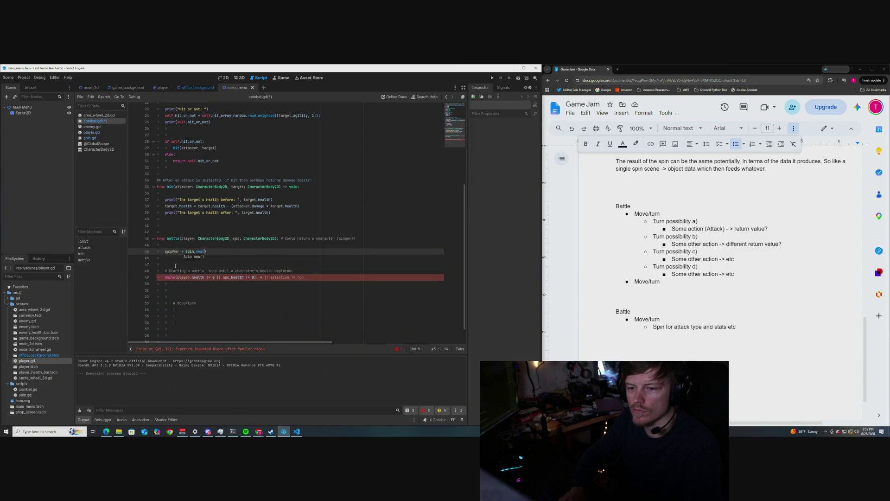
text():)
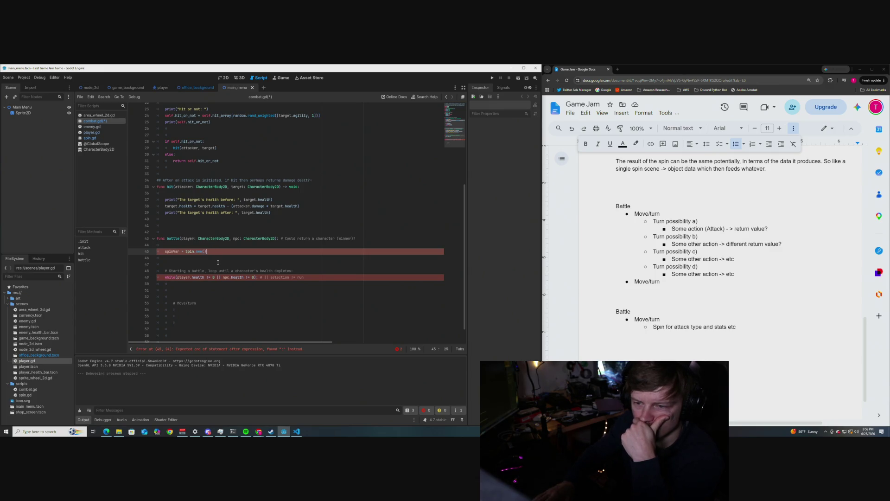
- End the Spin.new() line with a semicolon and put 'pass' in the while loop body
text(;)
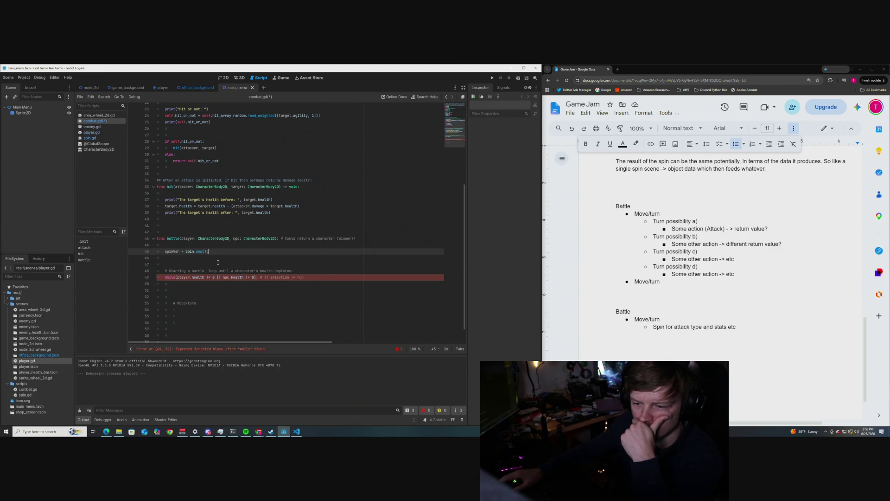
scroll(215, 265, down, 1)
click(208, 270)
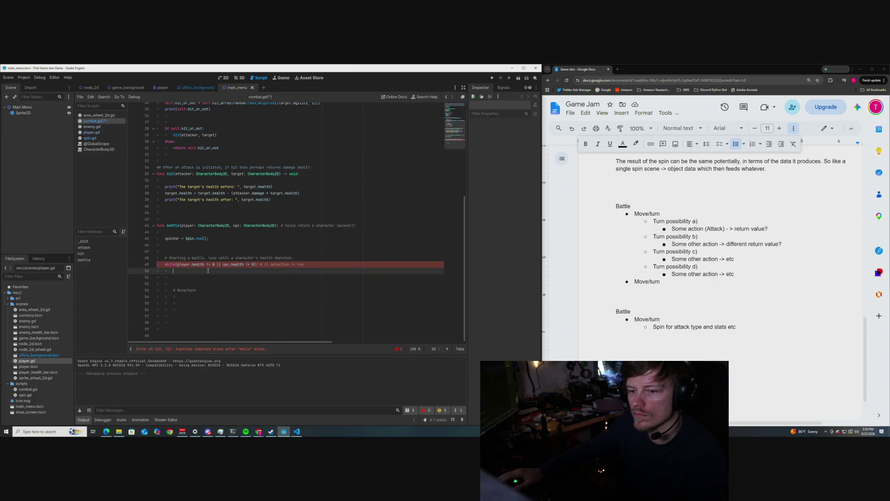
text(pass)
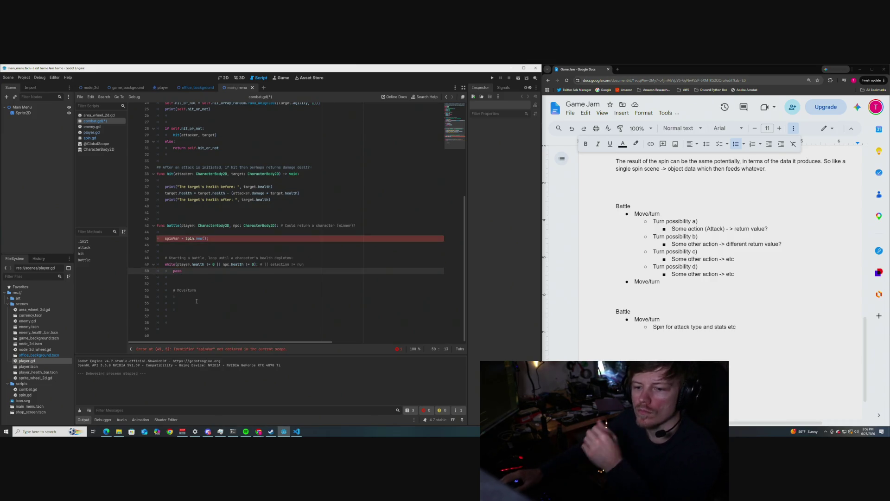
- Switch to player.gd to compare its Spin setup
click(196, 302)
mouse_move(197, 238)
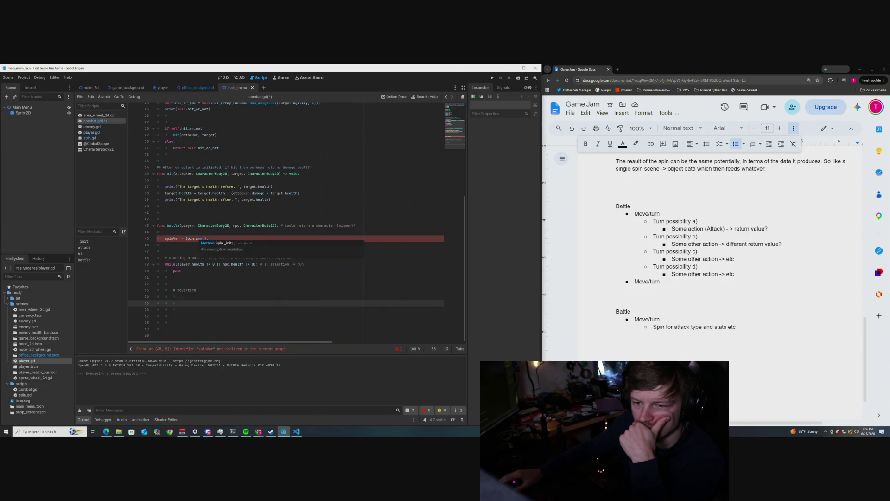
click(92, 132)
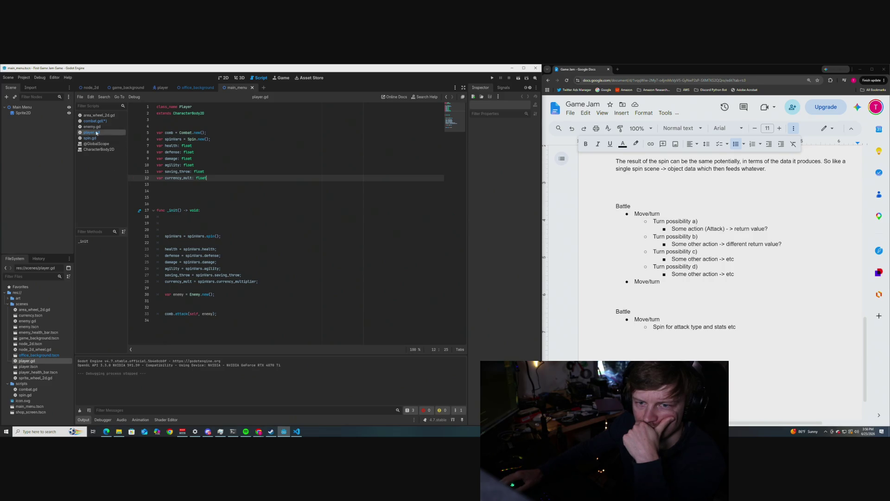
click(95, 122)
scroll(213, 251, up, 10)
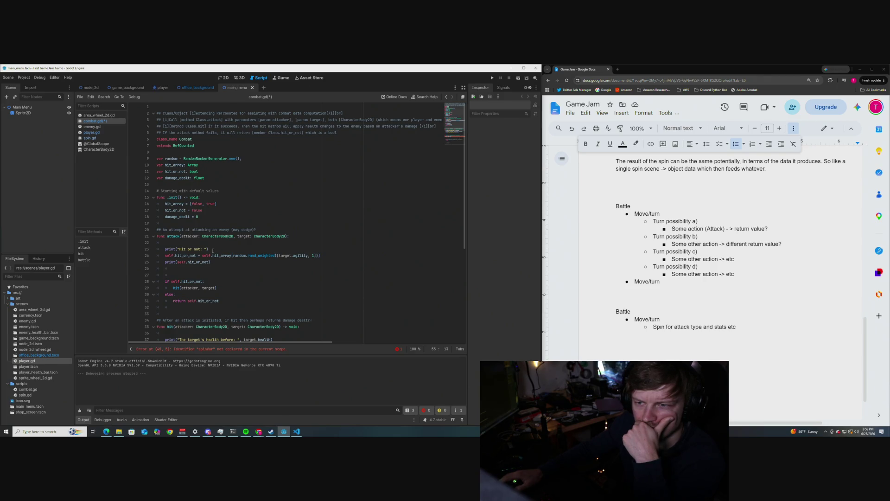
scroll(212, 250, down, 8)
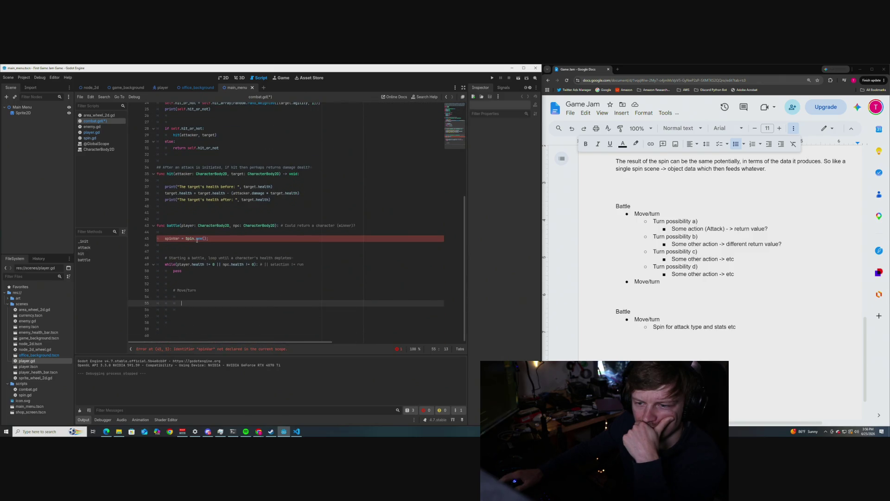
mouse_move(188, 238)
click(159, 238)
text(var)
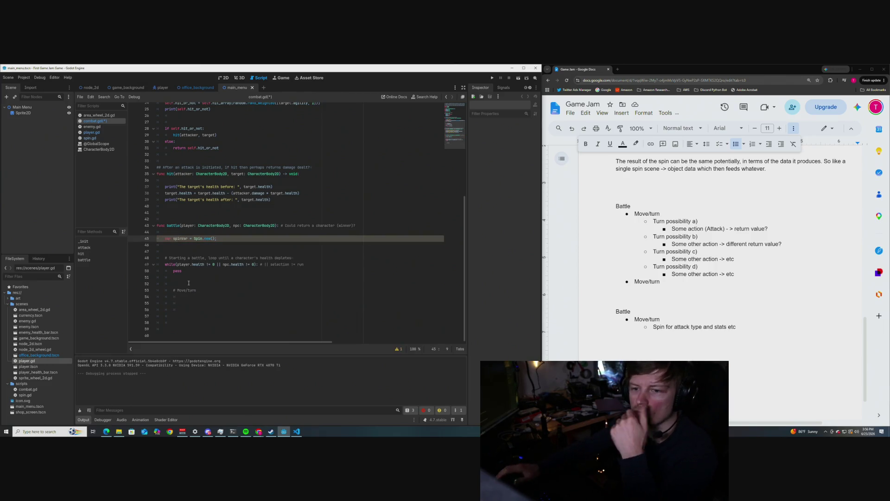
- Open a new line after the loop comment in battle(), just above the while loop
key(Down)
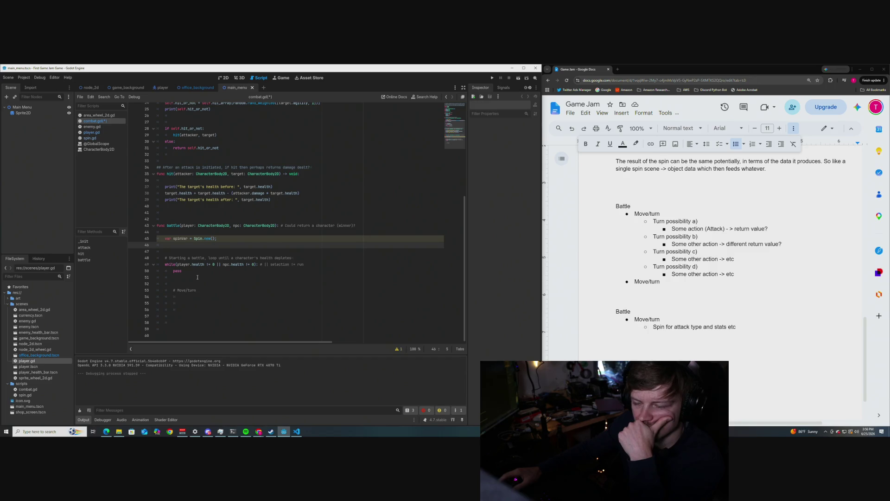
scroll(197, 276, up, 1)
scroll(197, 277, down, 1)
click(194, 272)
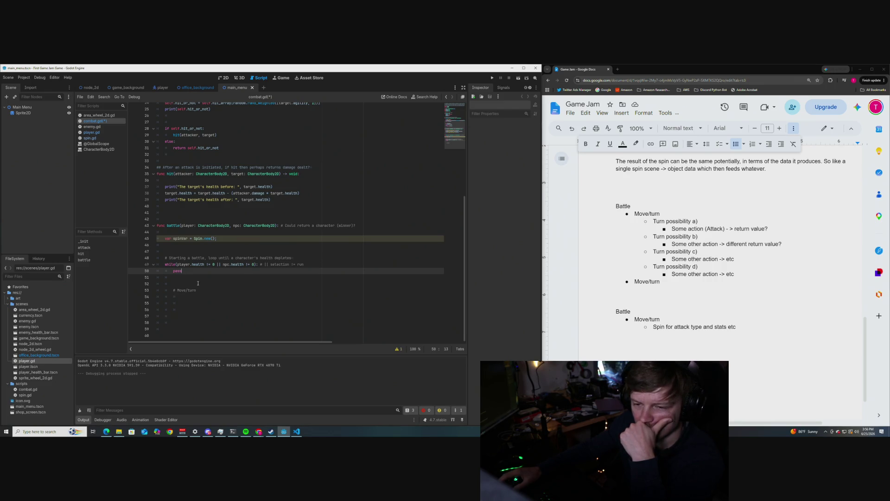
click(297, 258)
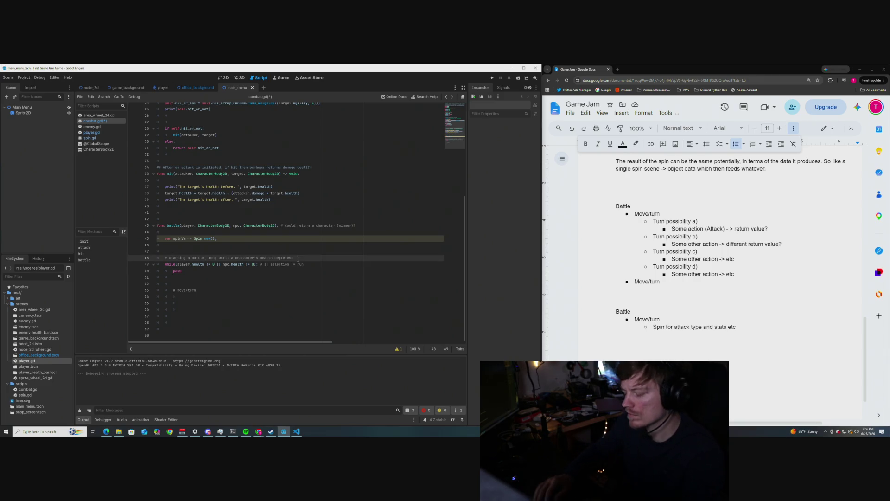
key(Return)
- Declare 'var i = 1;' above the while loop and add a new line inside the loop
text(var i)
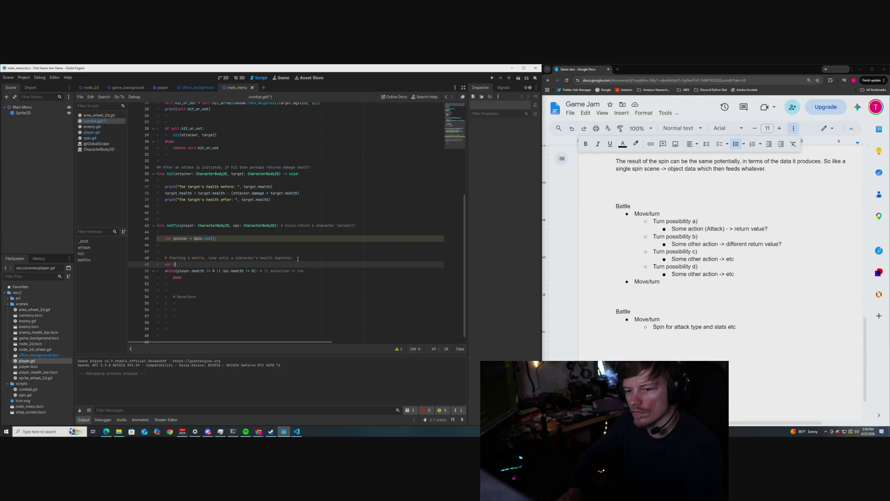
text( = )
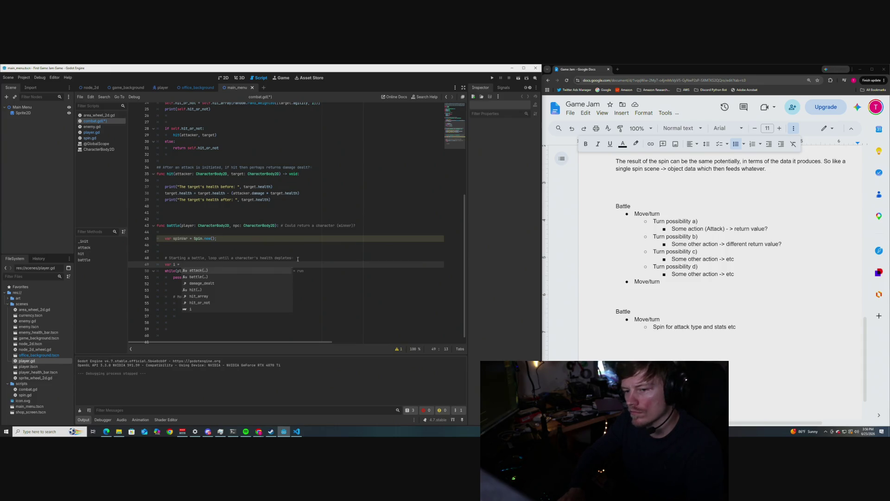
text(1;)
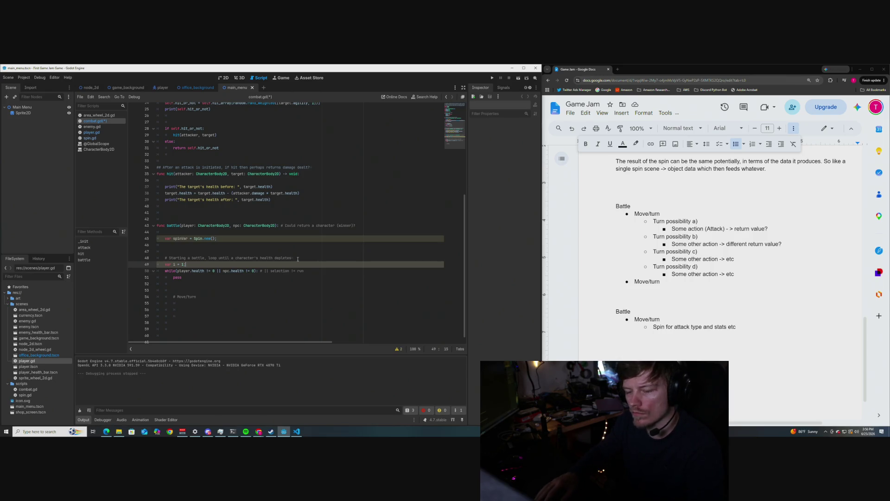
key(Down)
key(Down)
key(Return)
key(Return)
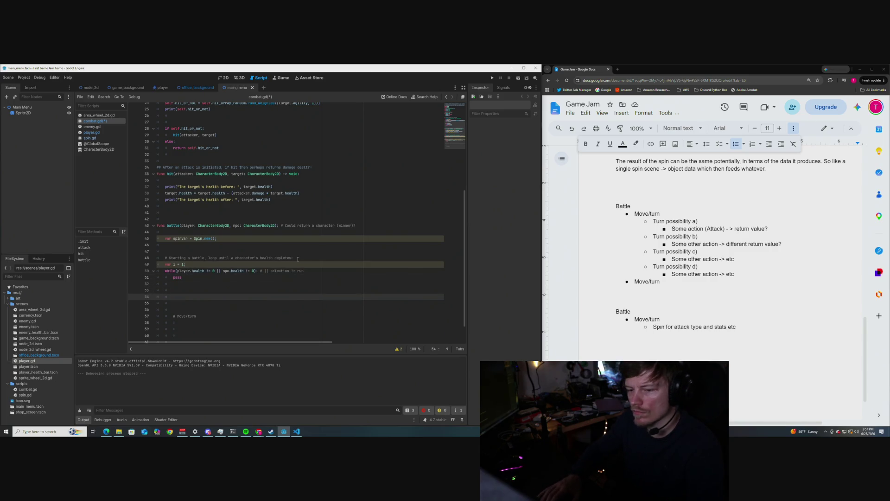
key(BackSpace)
key(BackSpace)
key(BackSpace)
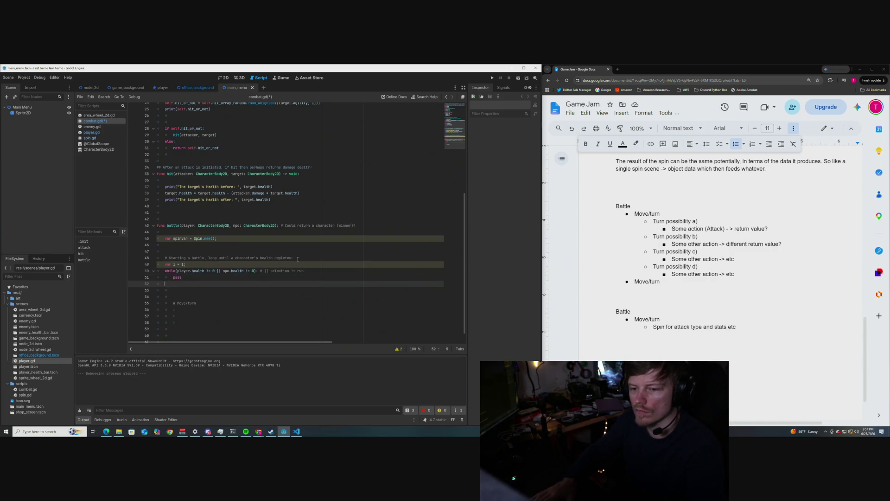
key(Return)
key(Return)
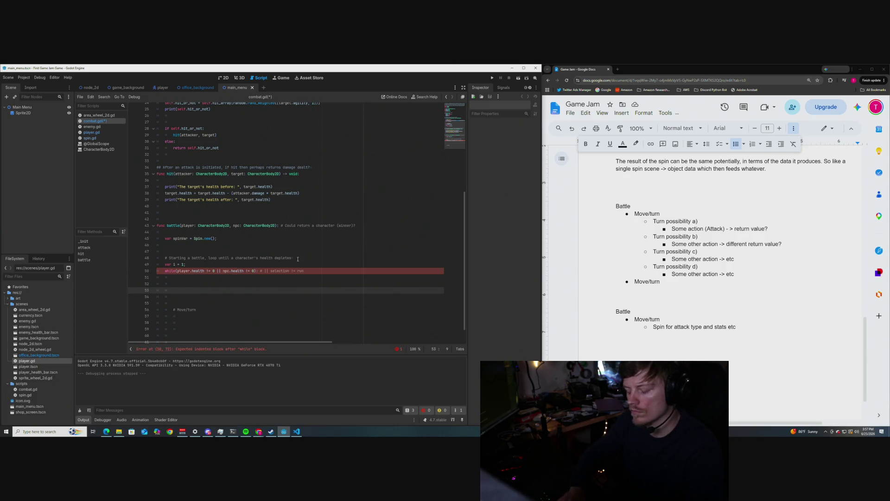
- Write the 'if i % 2:' turn check in the loop and open an indented line beneath it
text(if(i)
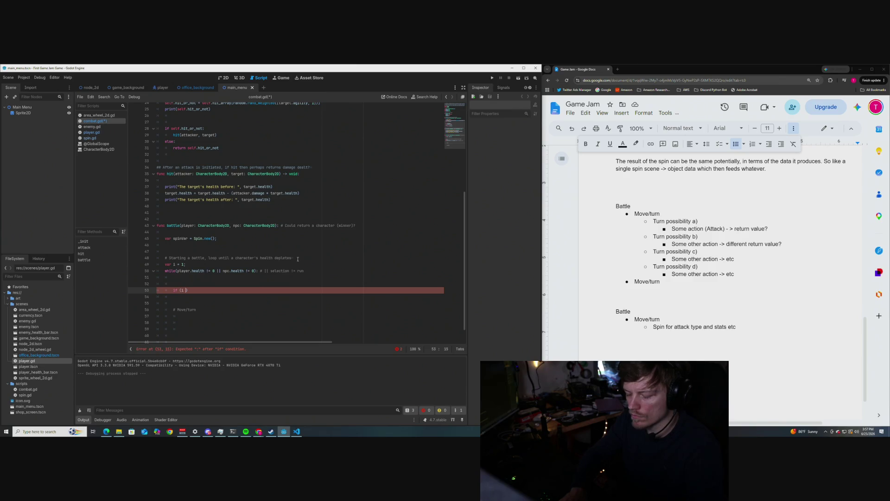
text(% 1)
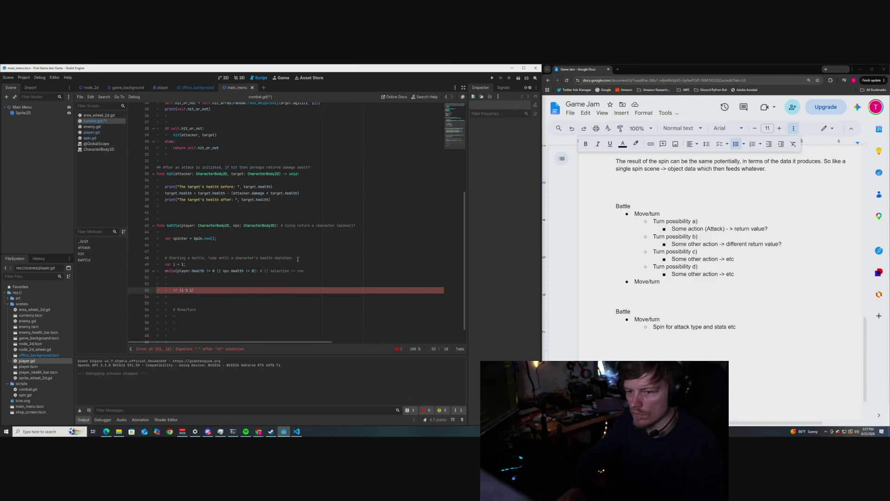
key(Right)
key(BackSpace)
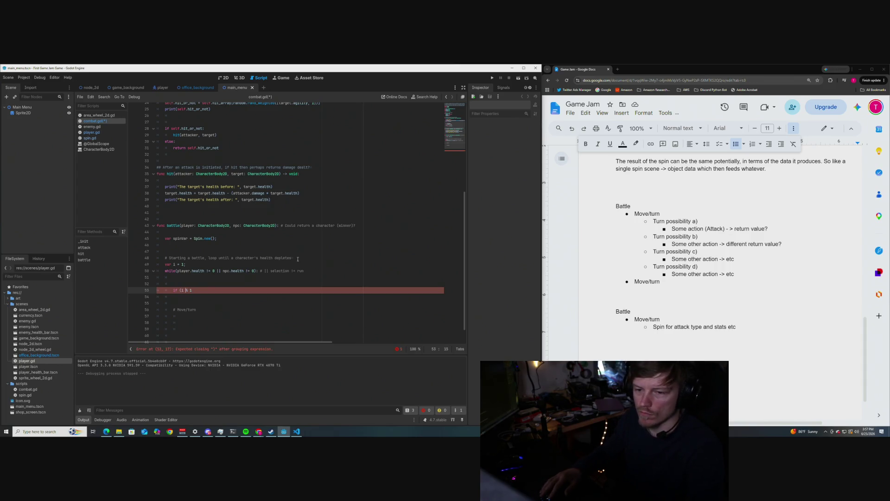
key(Left)
key(Left)
key(Left)
key(Delete)
key(End)
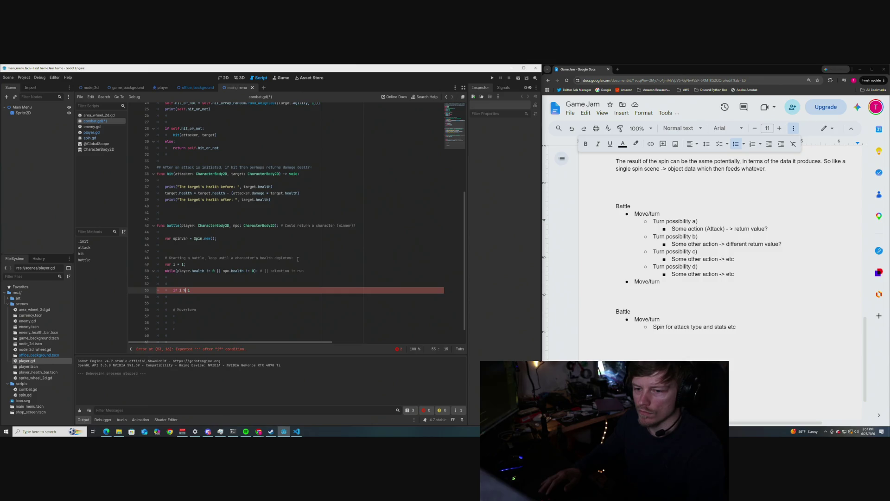
key(BackSpace)
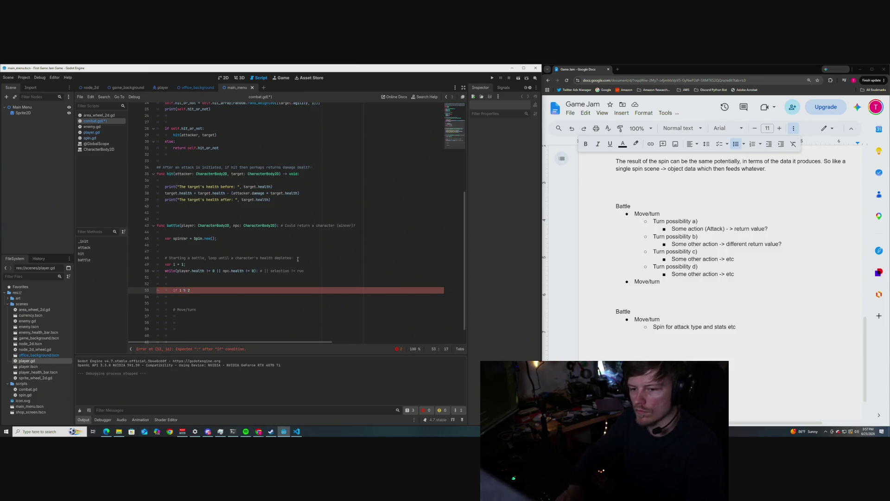
text(2)
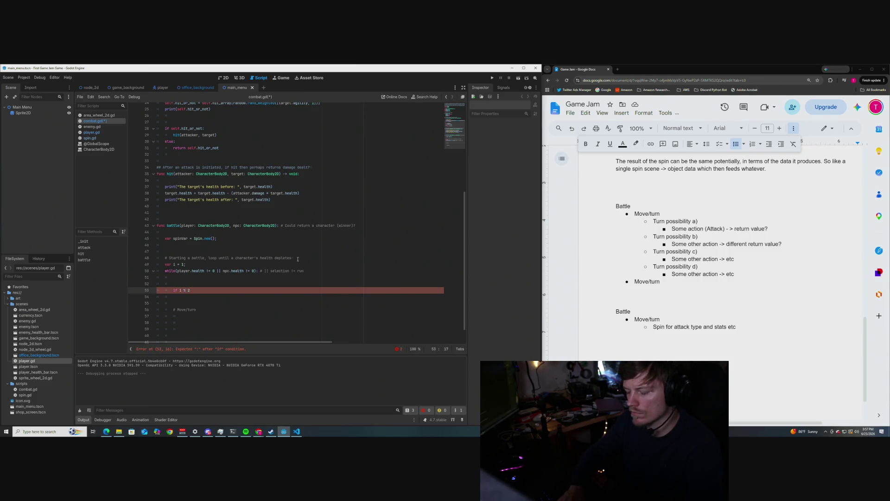
text( =)
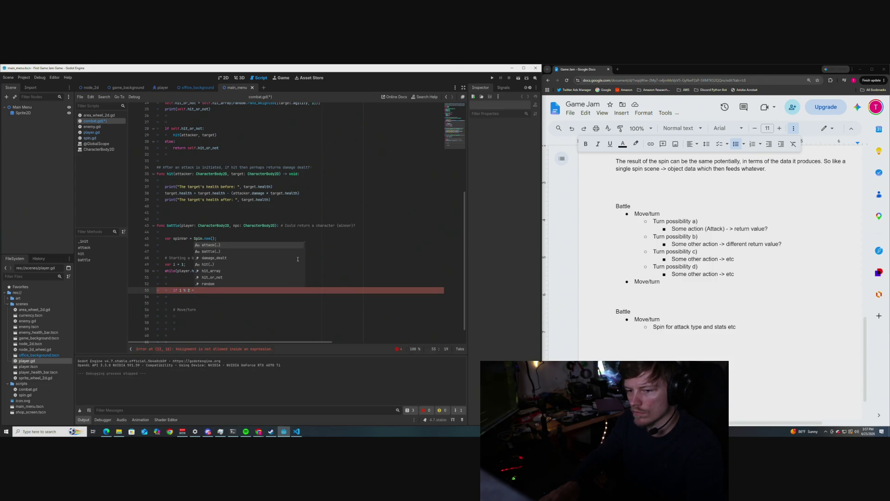
key(BackSpace)
key(BackSpace)
key(BackSpace)
text(:)
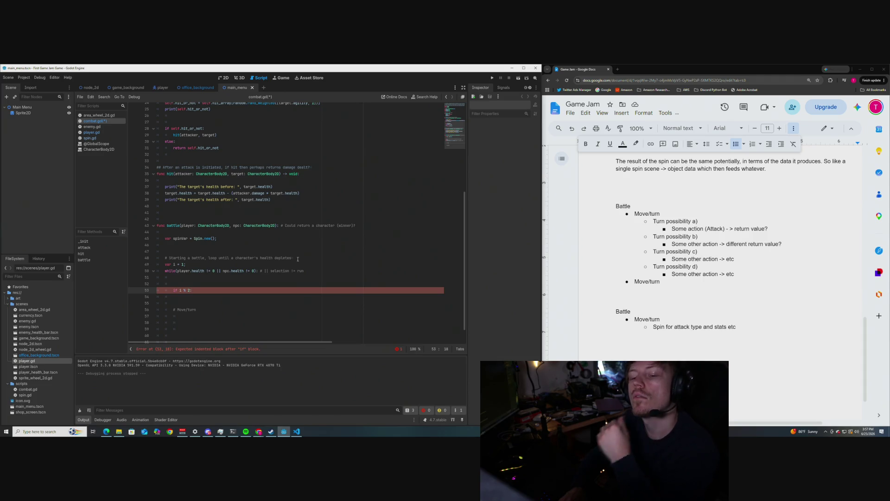
key(Return)
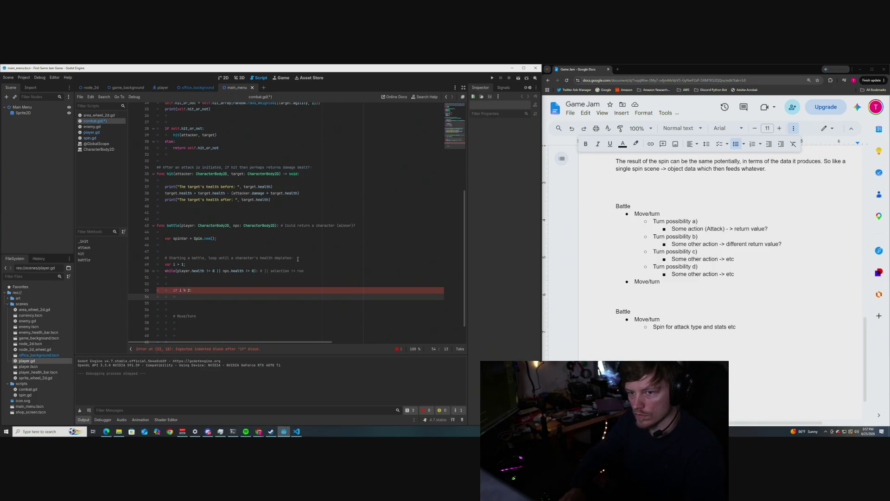
- Add attack(npc, player) under the if, and an else branch calling attack(player, npc)
text(attack()
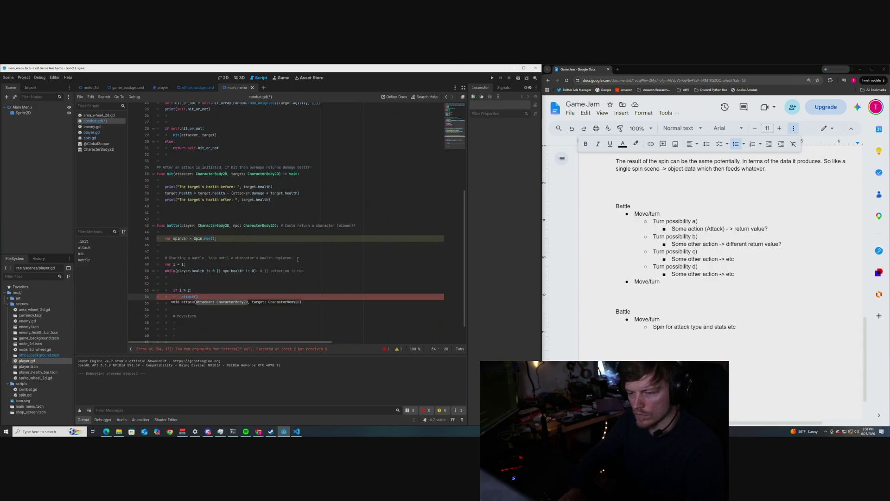
text(npc, p)
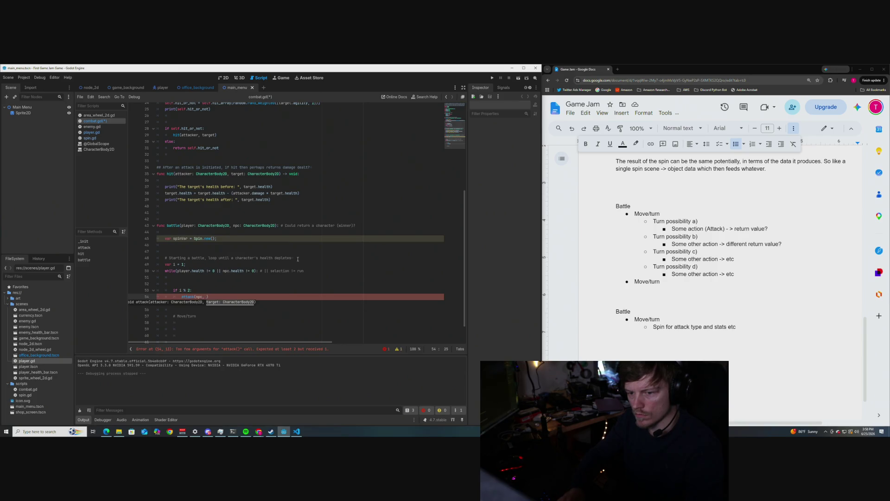
text(layer)
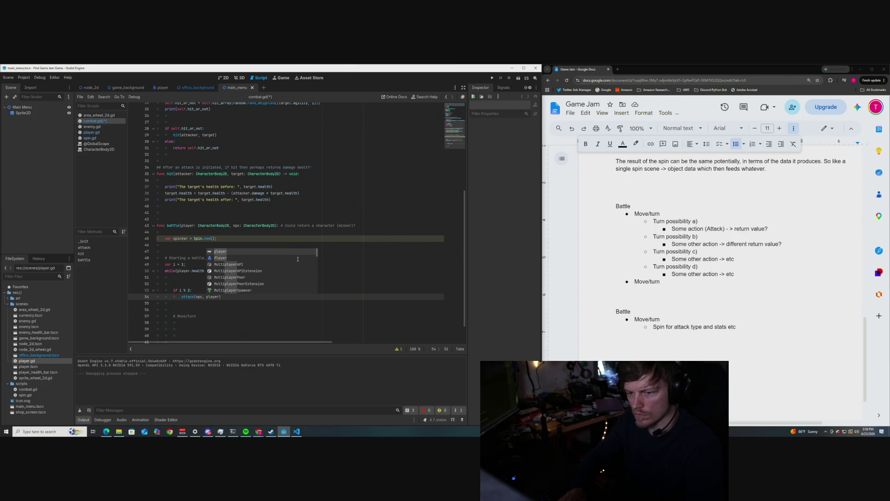
text())
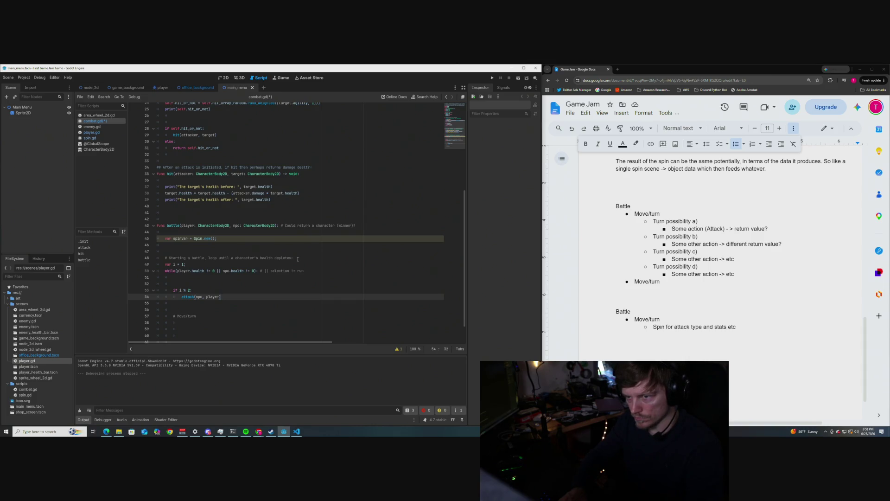
key(Return)
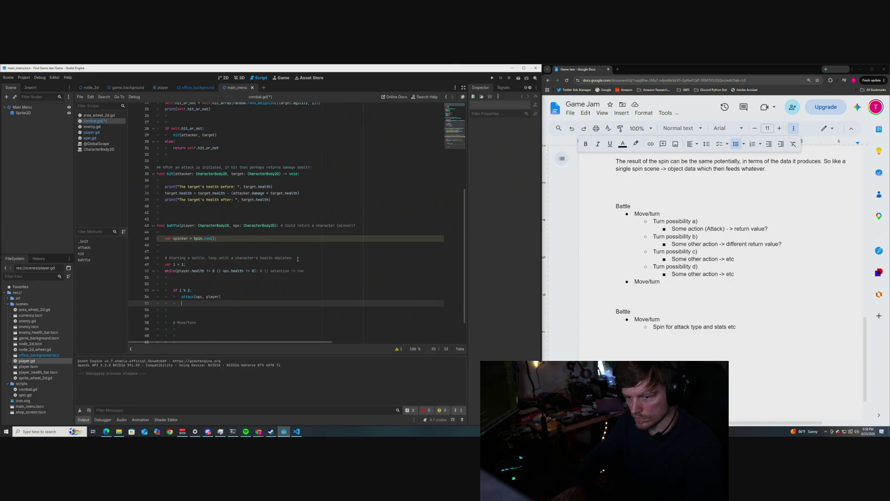
text(else)
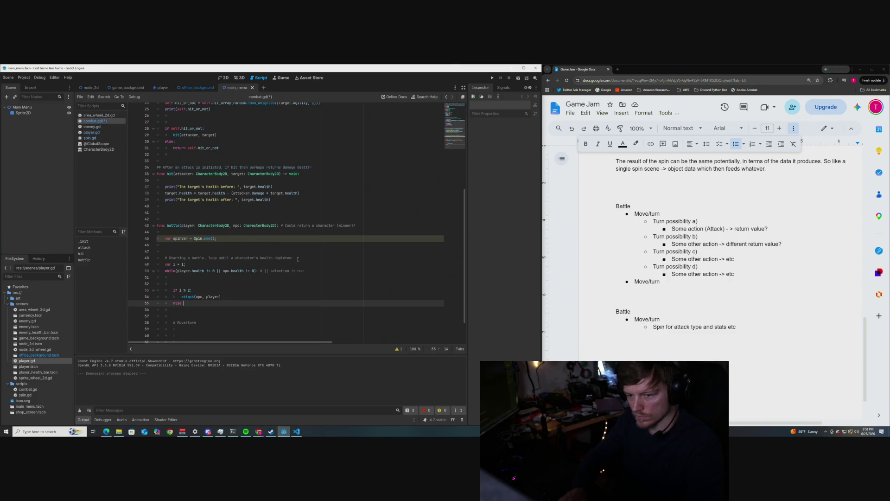
key(BackSpace)
text(:)
key(Return)
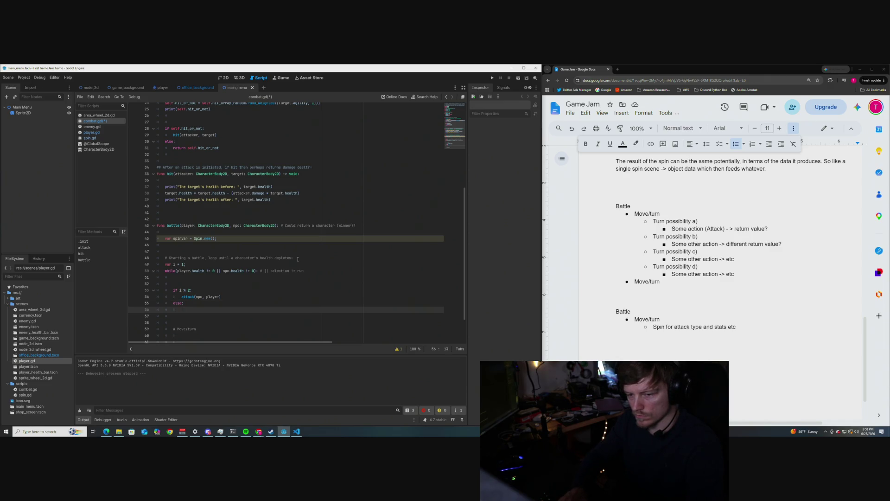
text(attack()
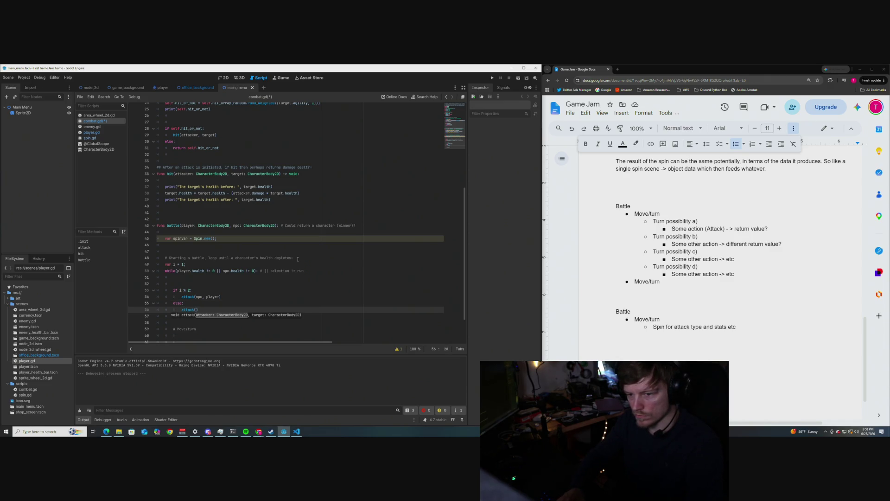
text(player,)
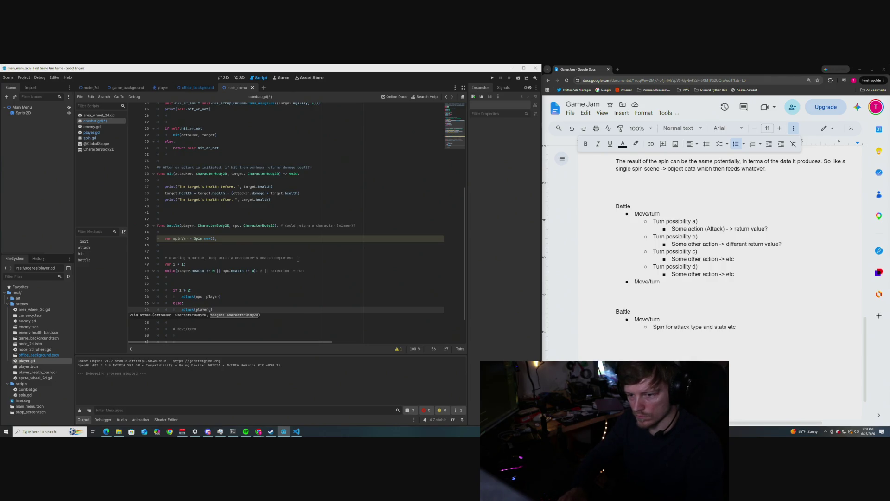
text( npc)
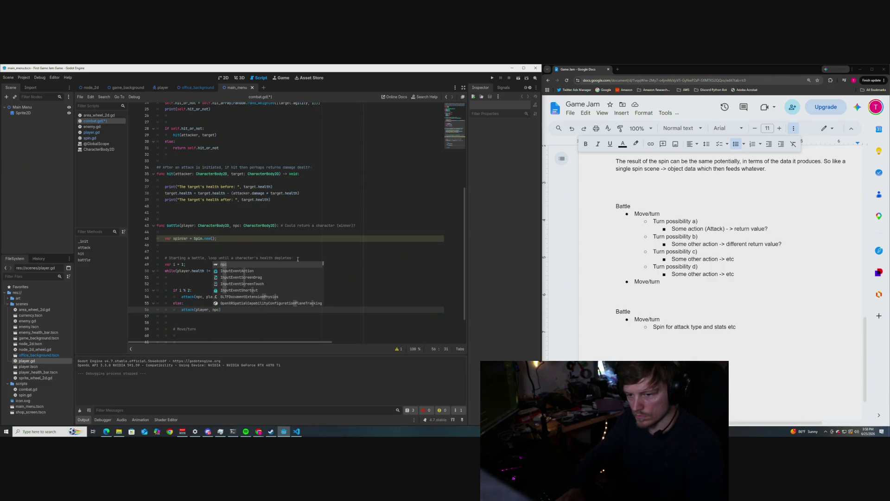
- Select the # Move/turn comment above the turn check
click(195, 283)
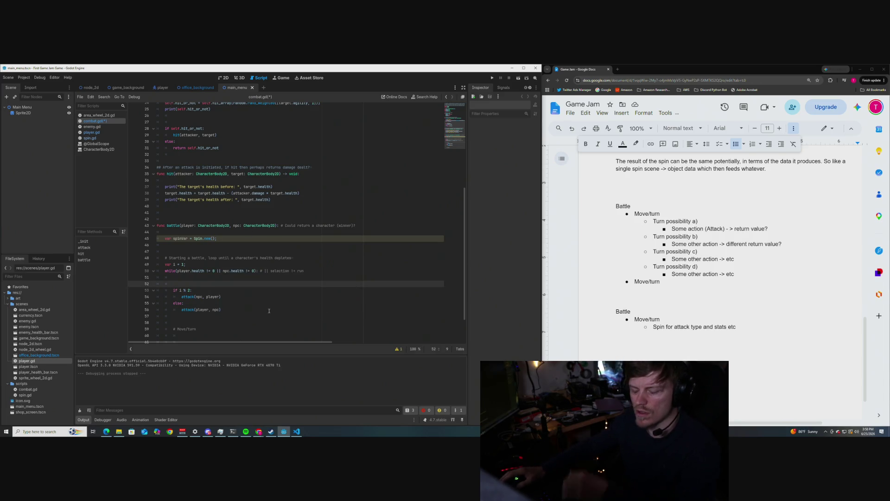
scroll(202, 292, down, 2)
drag(203, 292, 174, 290)
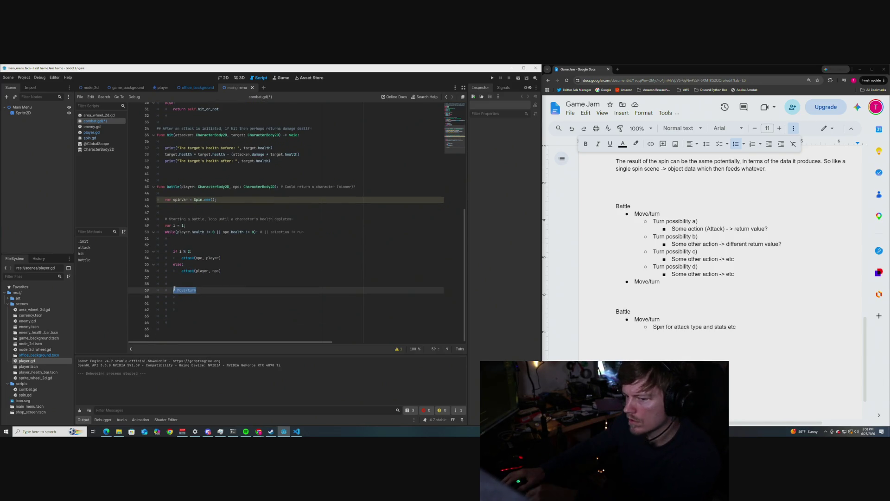
- Write '# alternate turns for attacks' on the line above the 'if i % 2:' block
click(221, 299)
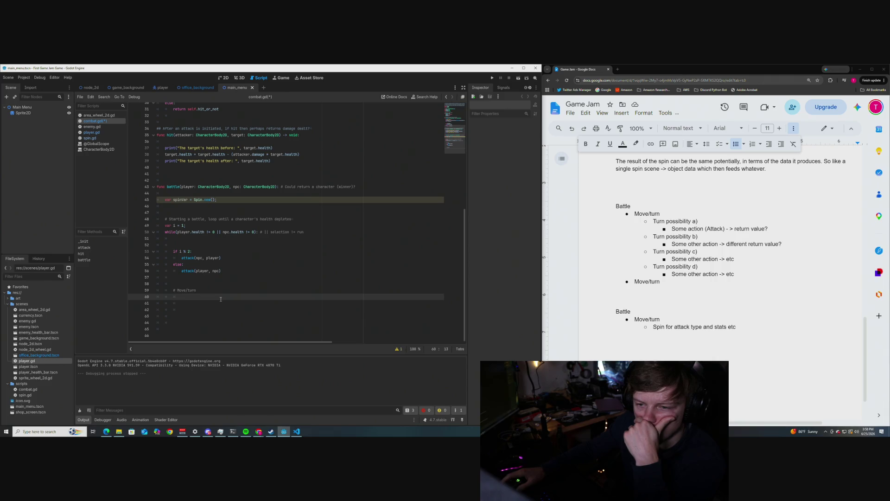
drag(220, 270, 173, 251)
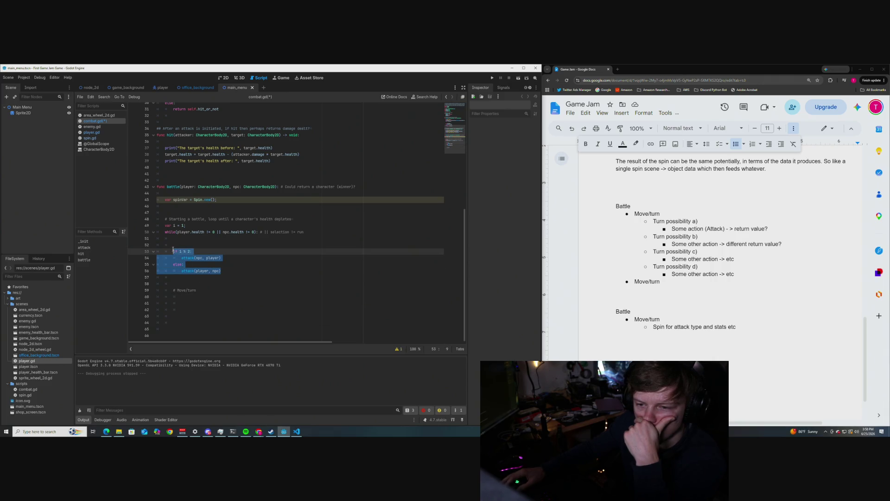
click(258, 271)
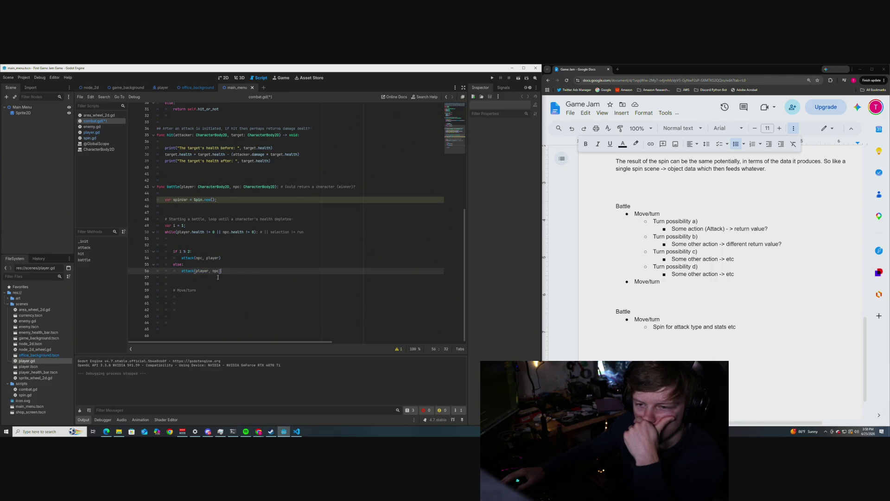
click(187, 246)
text(#)
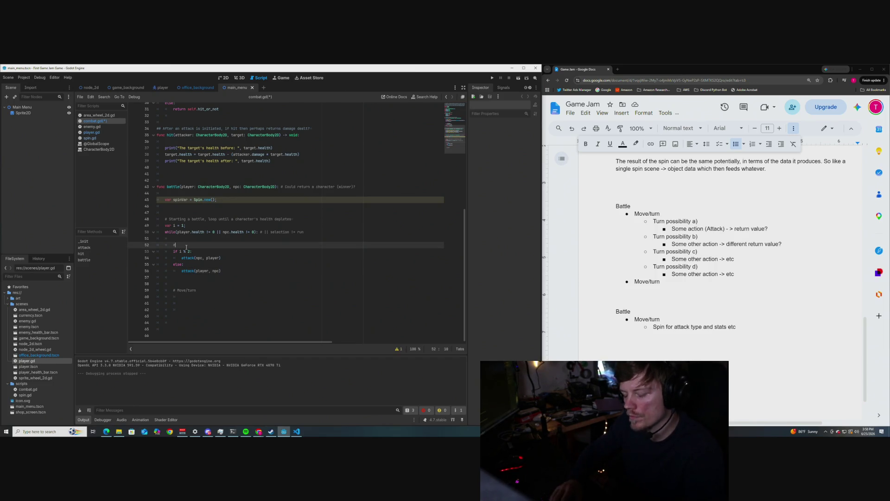
text( alterna)
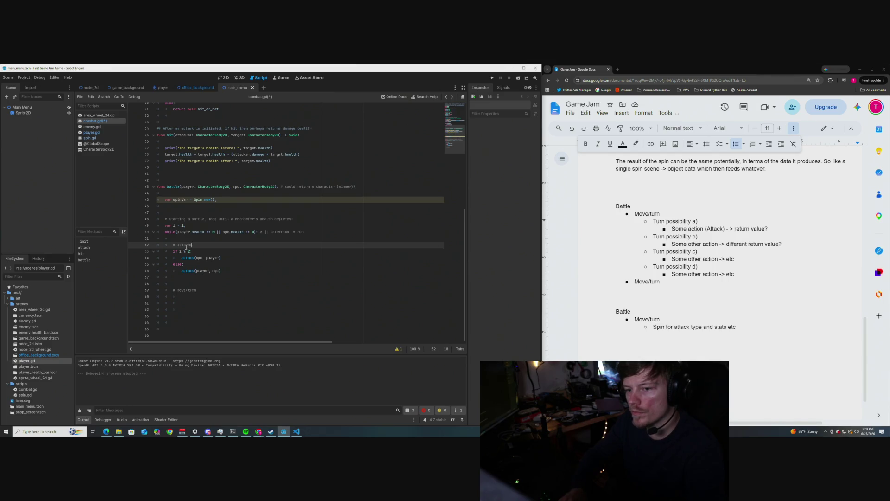
text(te )
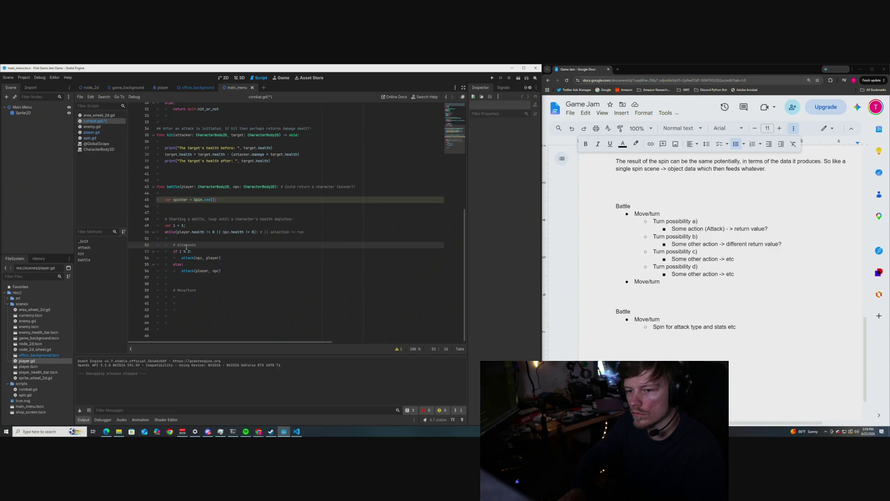
text(attack)
key(BackSpace)
key(BackSpace)
key(BackSpace)
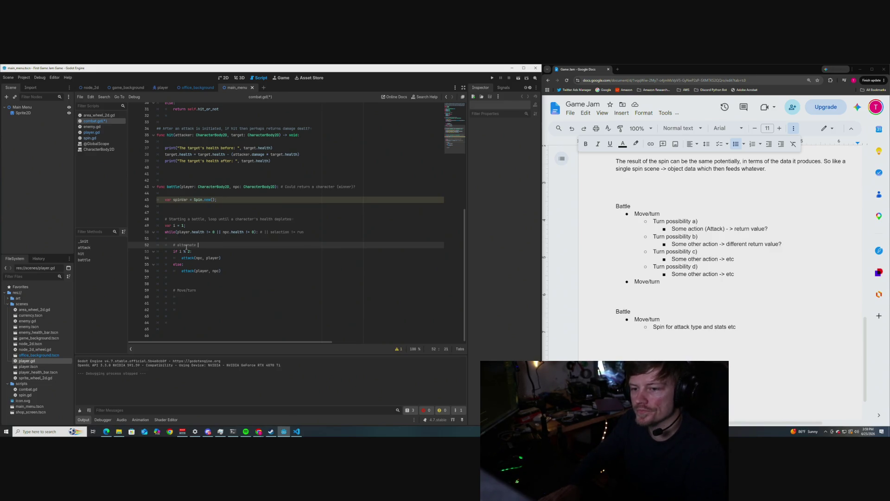
text(turns for a)
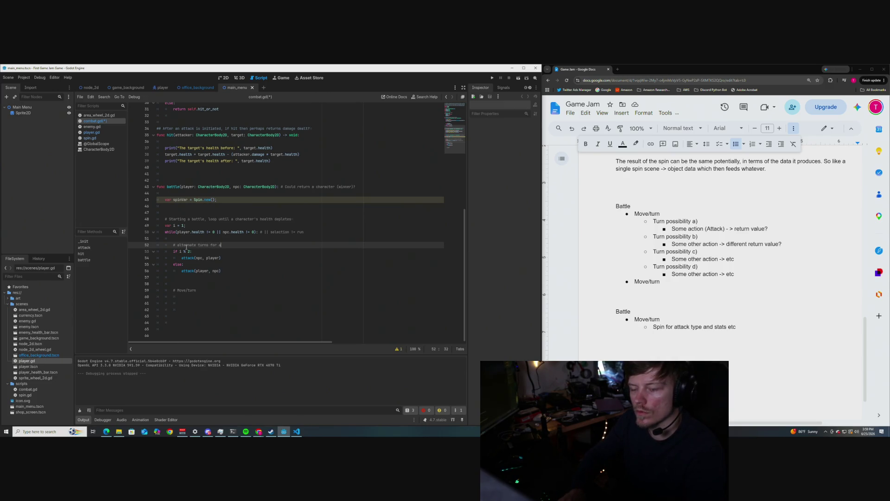
text(ttacks)
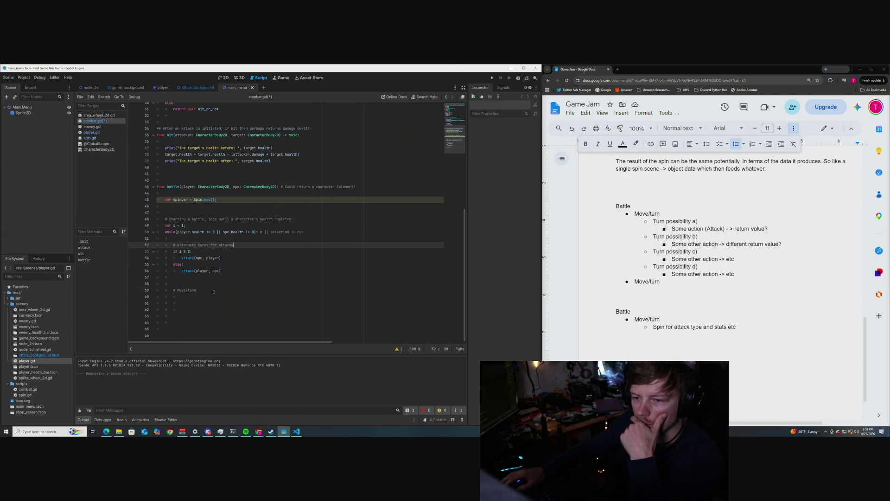
click(214, 292)
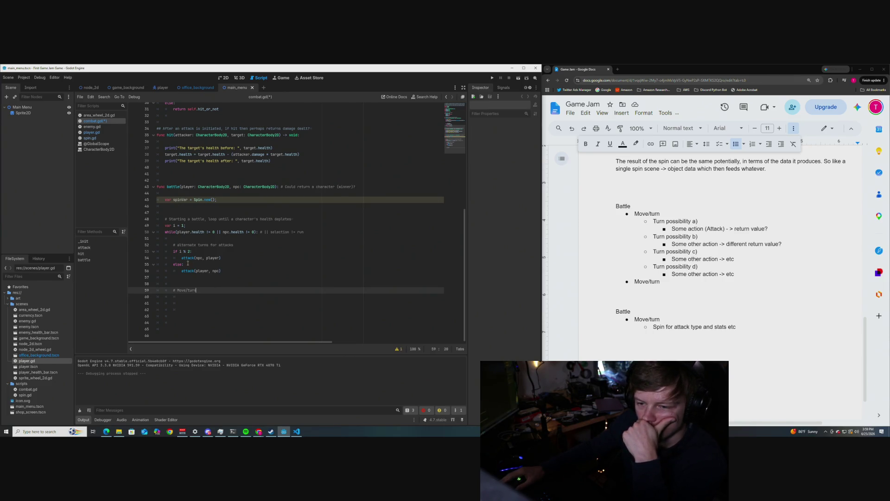
scroll(189, 265, up, 3)
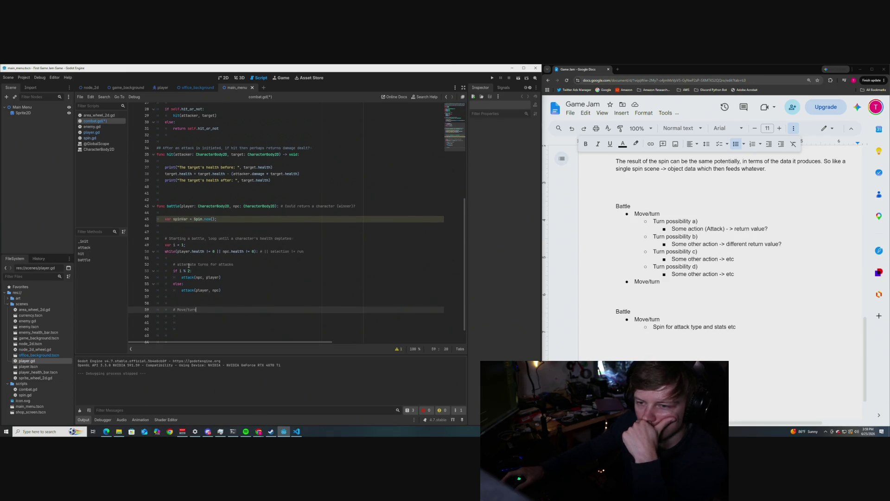
scroll(188, 265, down, 3)
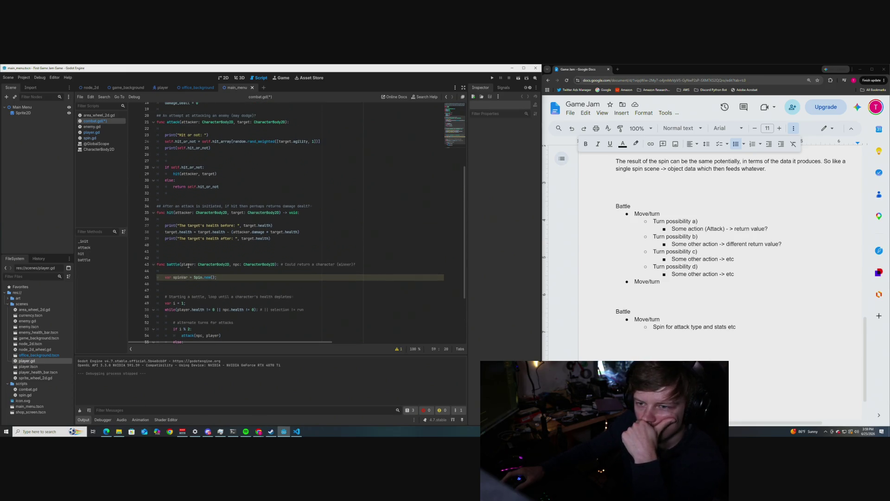
scroll(189, 265, up, 2)
scroll(188, 266, down, 2)
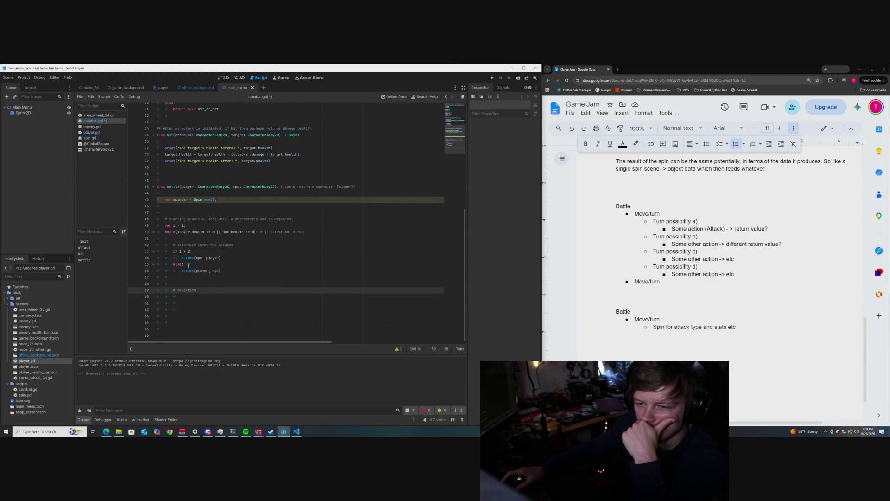
scroll(188, 265, up, 2)
scroll(189, 266, down, 1)
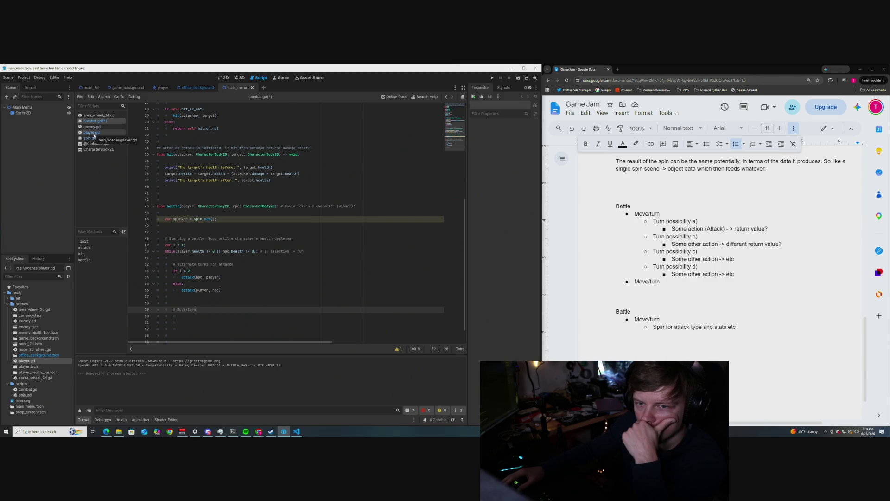
- Look over combat.gd and the office_background scene, ending on player.gd
click(93, 133)
click(93, 121)
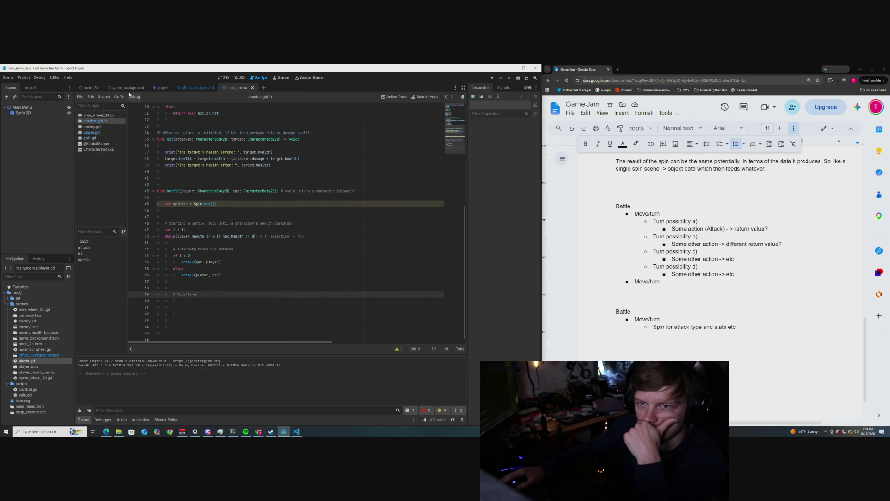
click(199, 87)
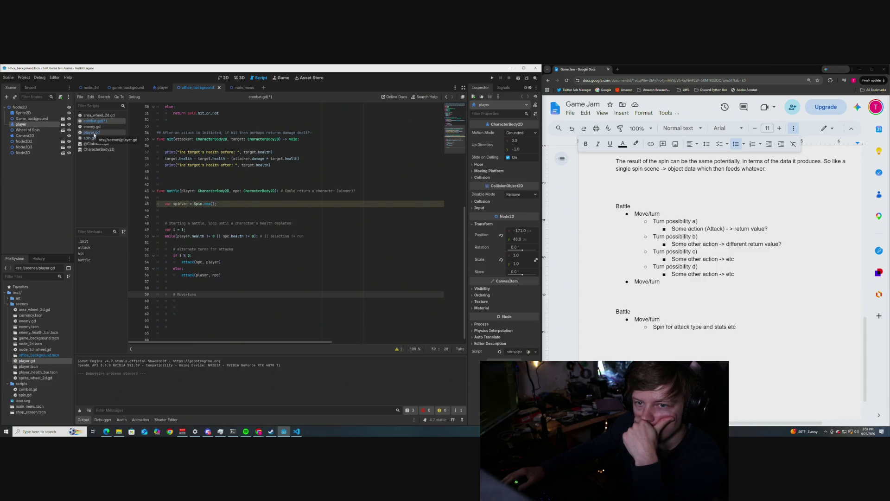
click(92, 133)
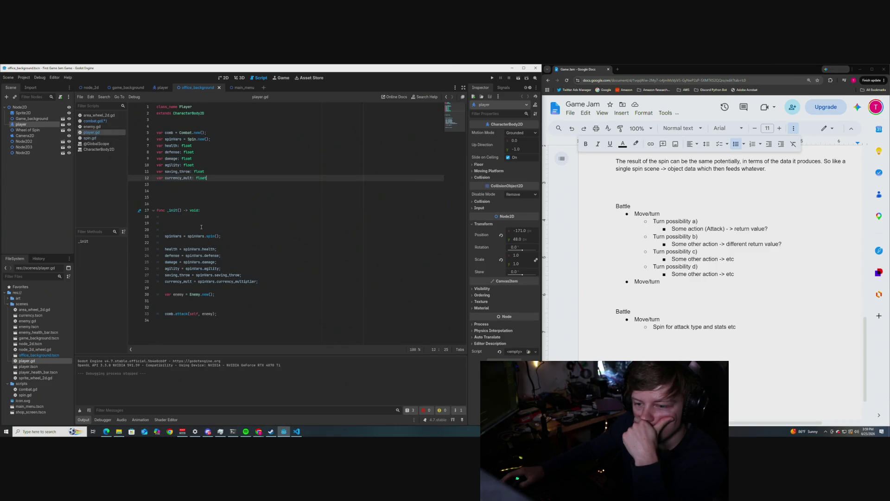
- In player.gd, comment out comb.attack(self, enemy), add comb.battle(self, enemy) above it, and save
click(169, 314)
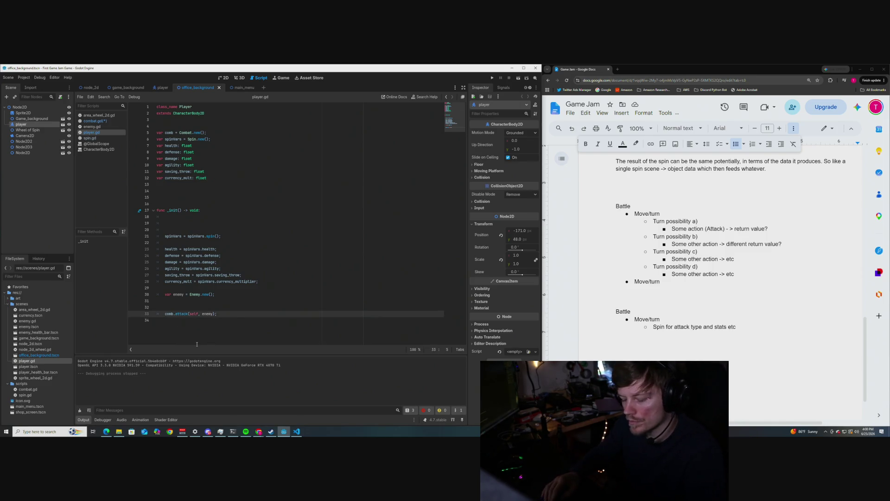
key(ctrl+k)
click(218, 306)
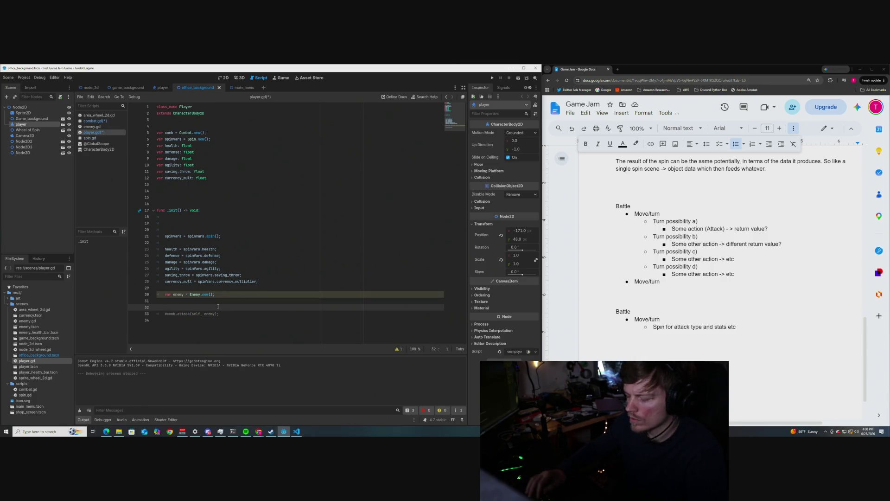
key(Return)
key(Return)
key(Up)
key(Tab)
text(co)
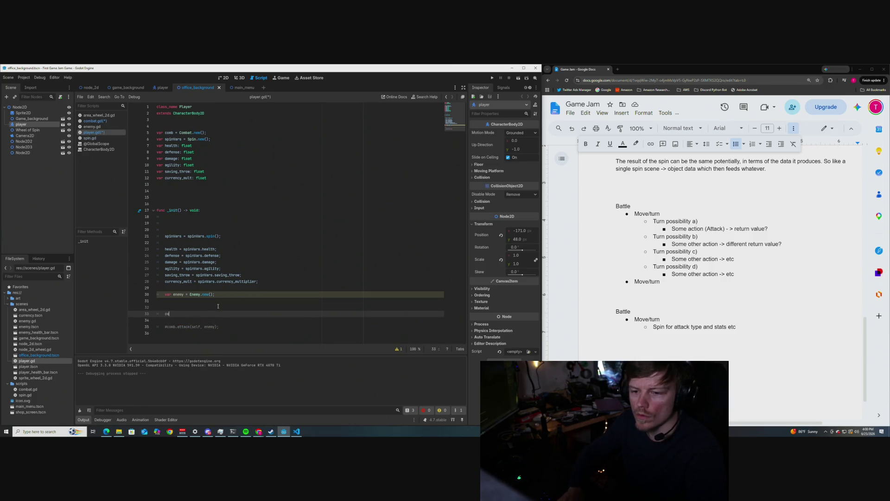
text(mb.b)
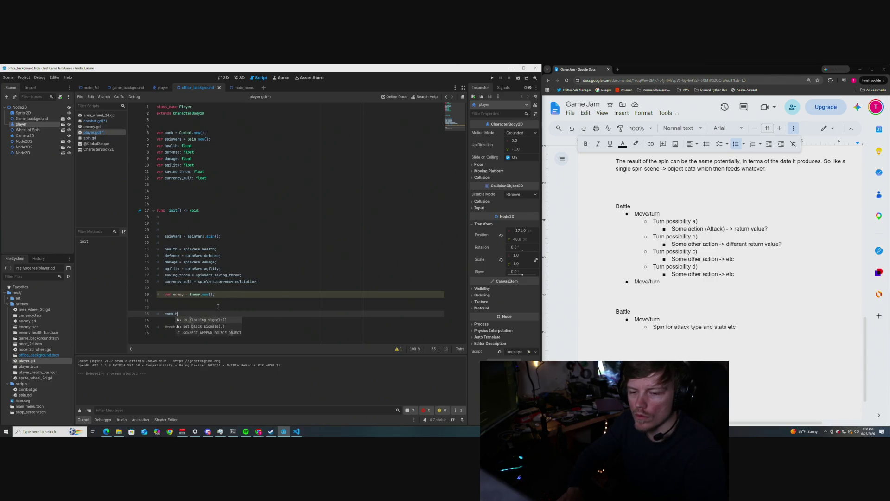
text(attle()
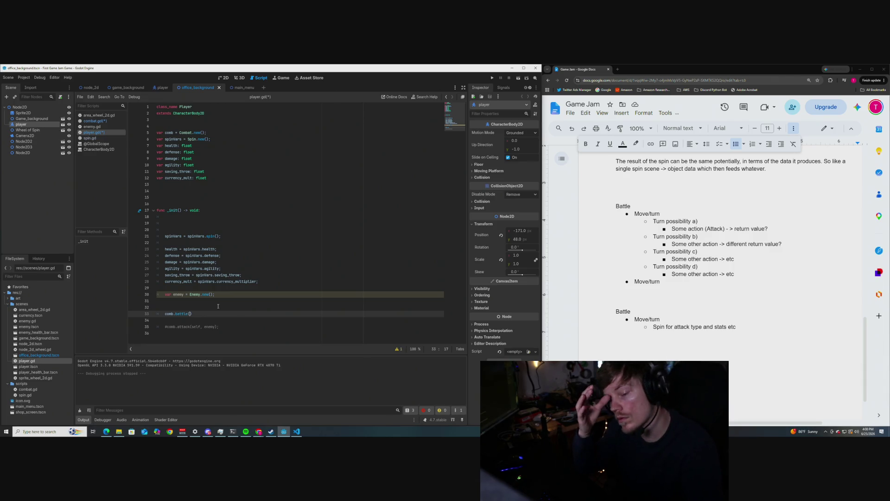
text(self, )
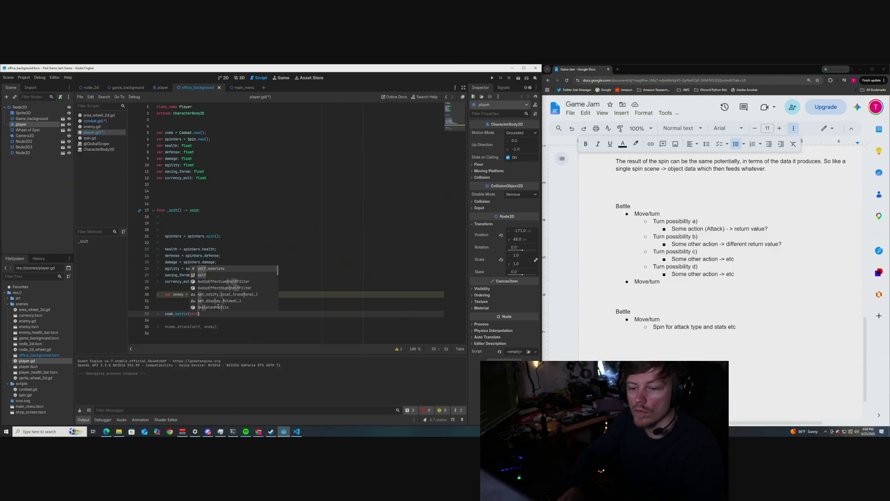
text(enemy)
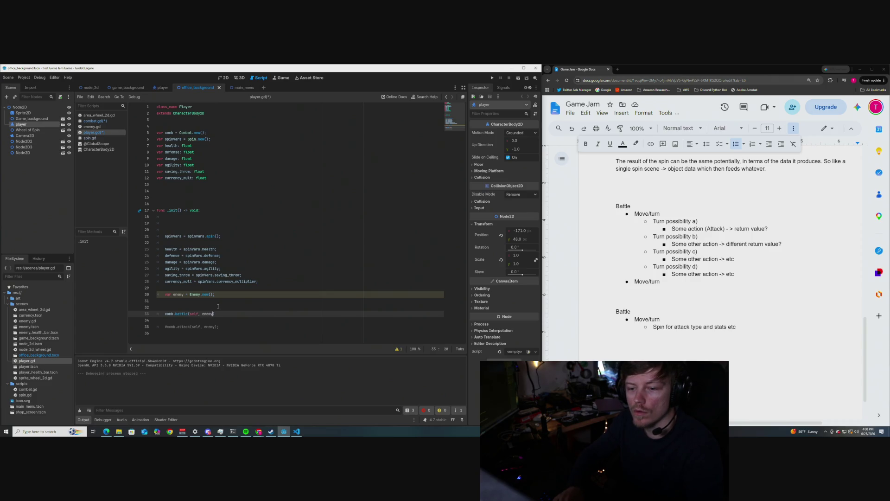
click(287, 243)
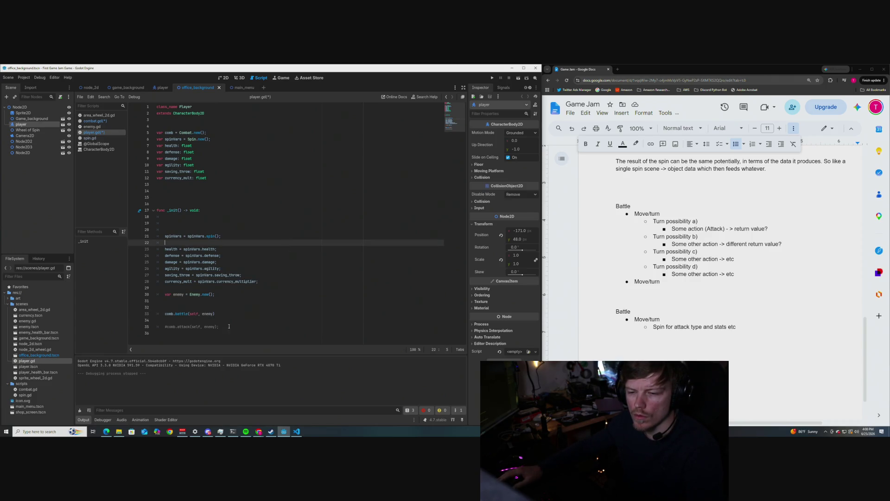
key(ctrl+s)
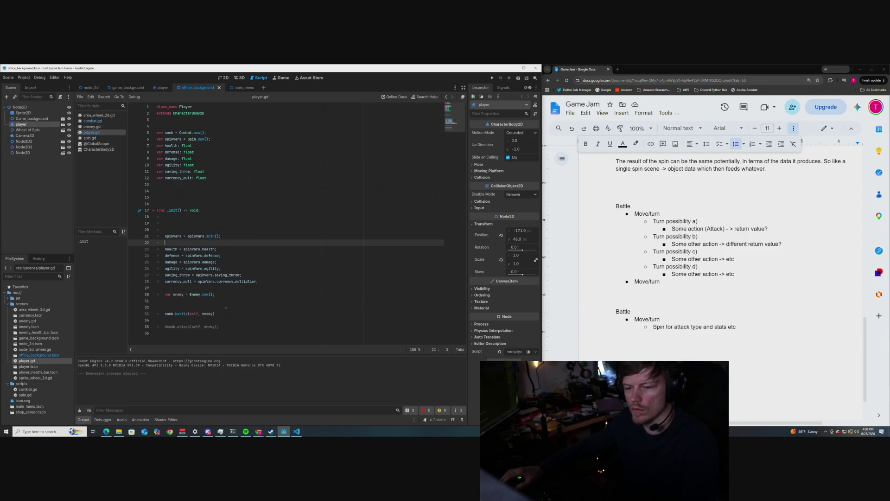
click(226, 308)
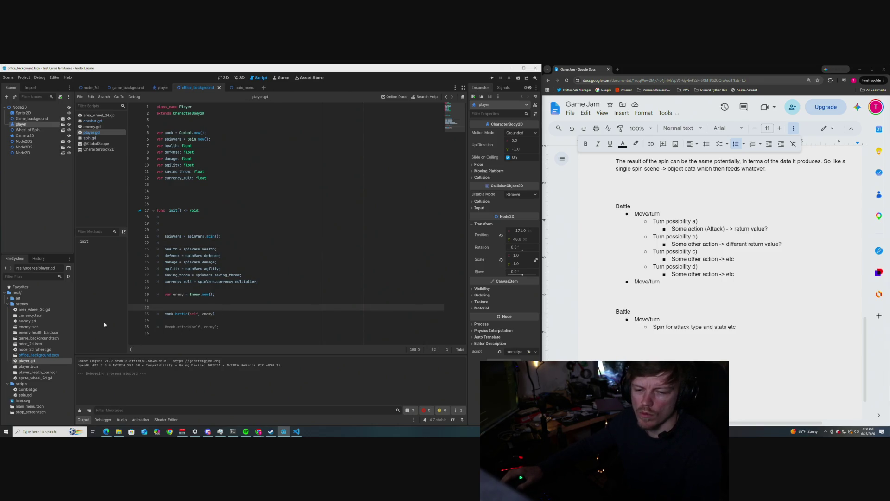
click(93, 120)
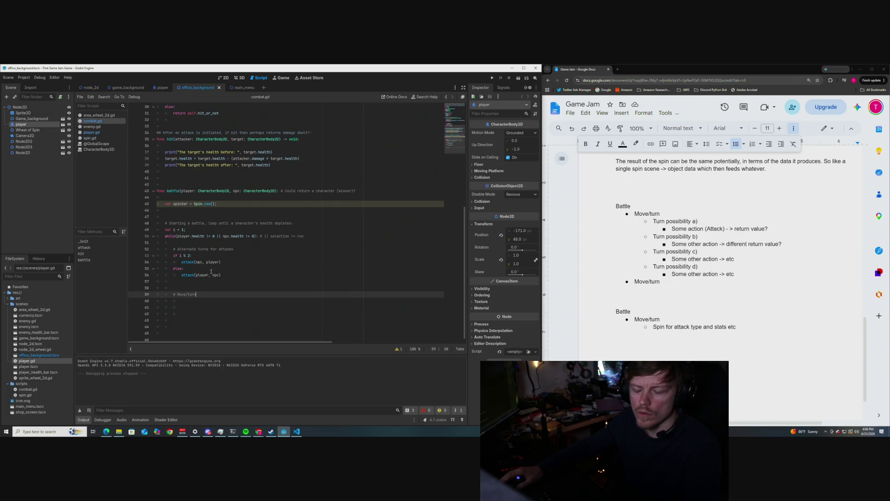
- Add print("Stats this turn") in the loop and a new print line, removing the stray backslash
click(201, 287)
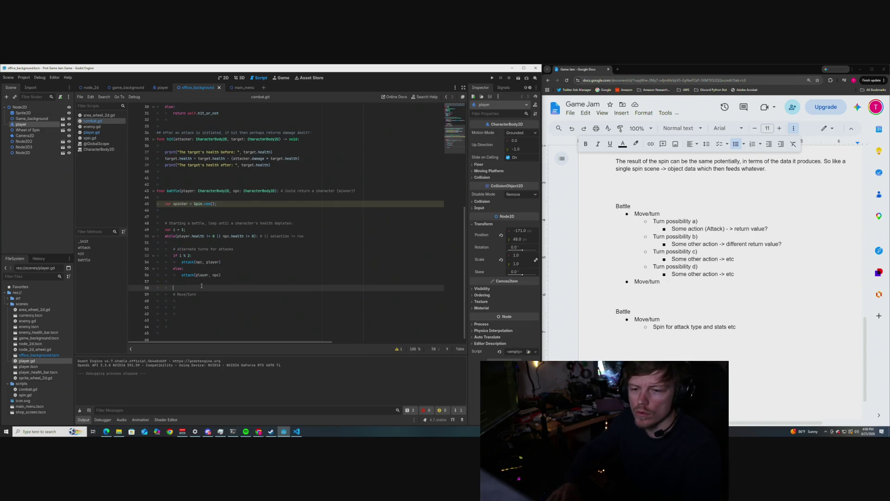
text(pri)
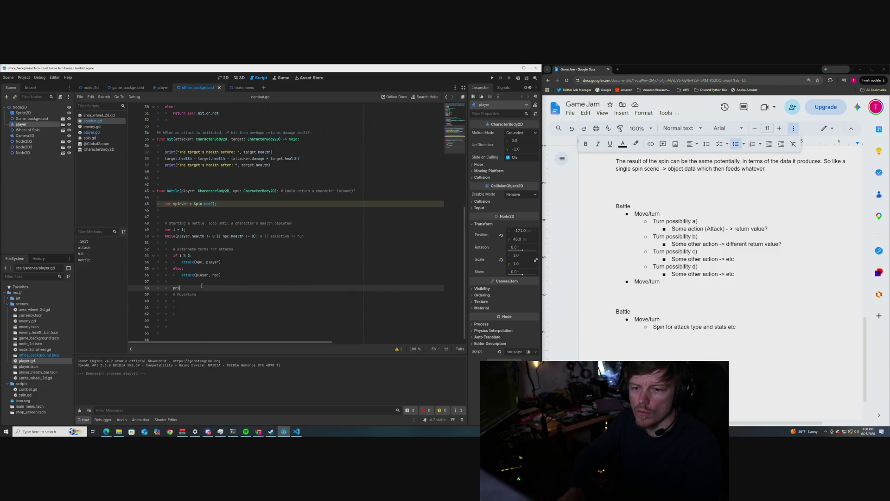
text(nt(")
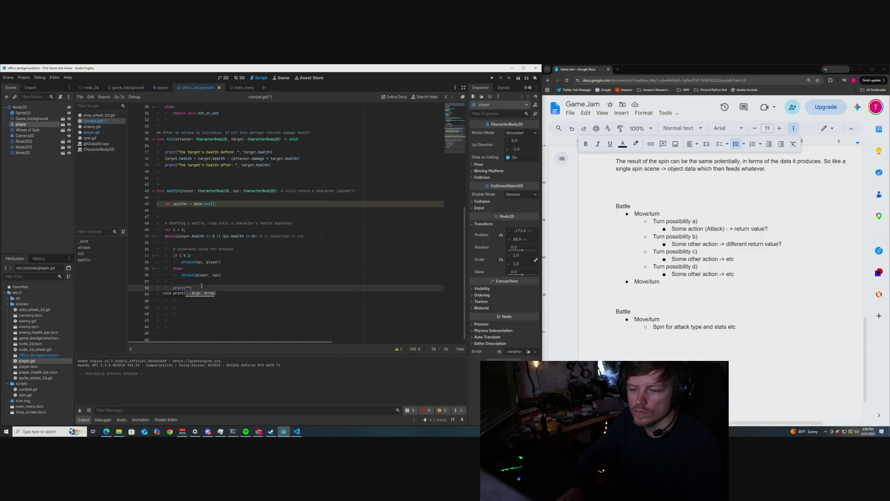
text(Stats t)
text(his turn)
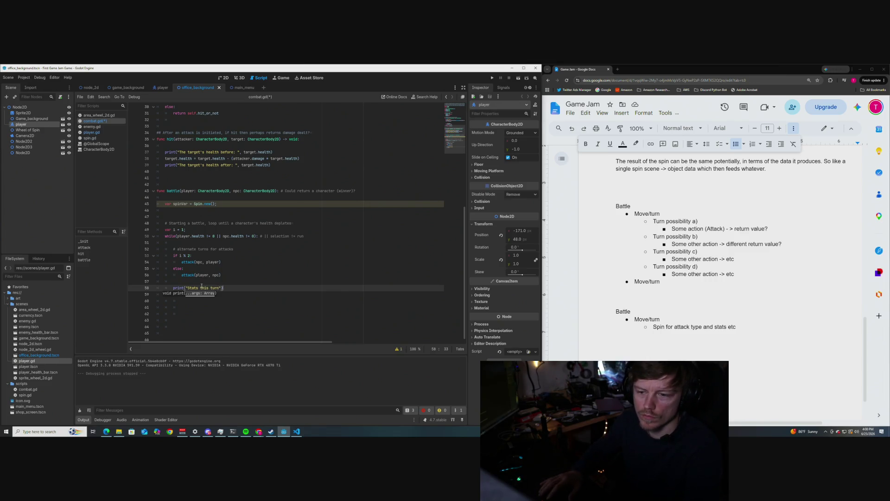
key(End)
text(\)
key(Return)
text(print()
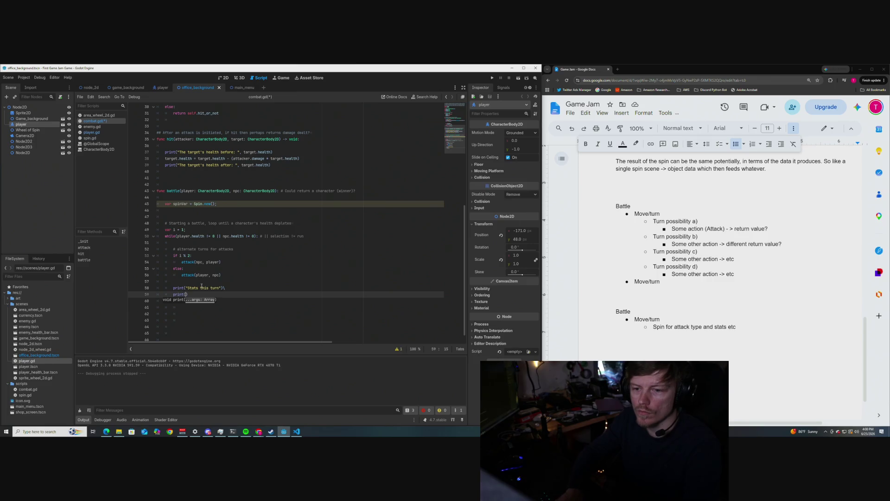
text(")
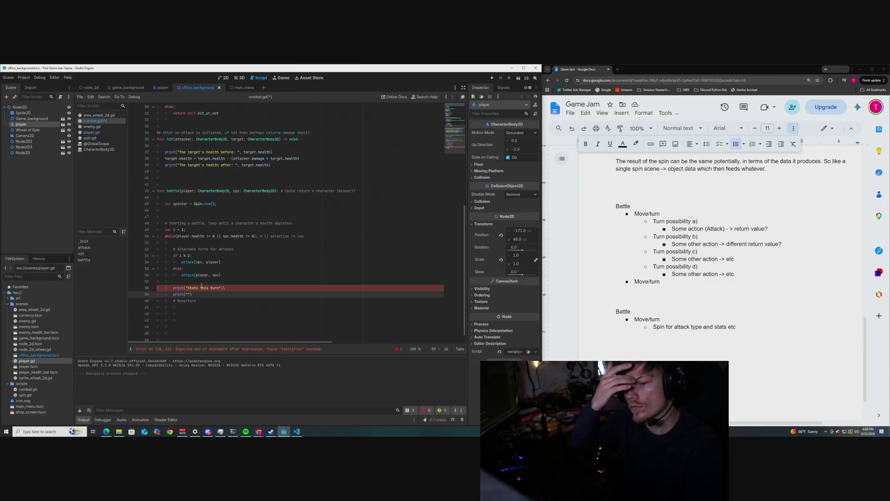
click(234, 288)
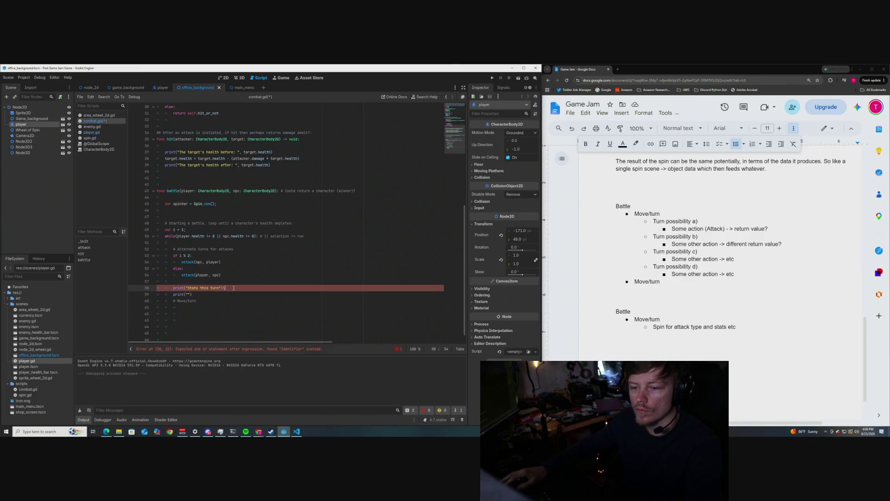
key(BackSpace)
- Make the new print output player.health and npc.health labelled 'Player health' and 'NPC health'
click(188, 294)
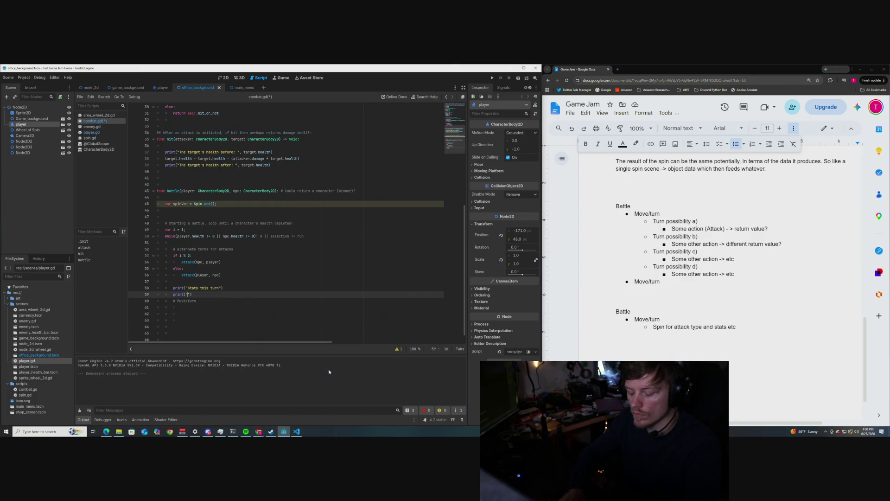
text(Payer health)
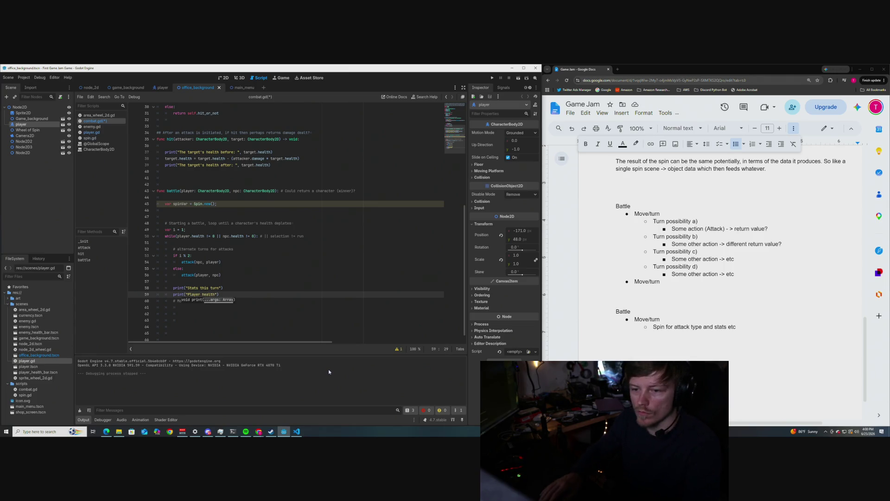
text(: " )
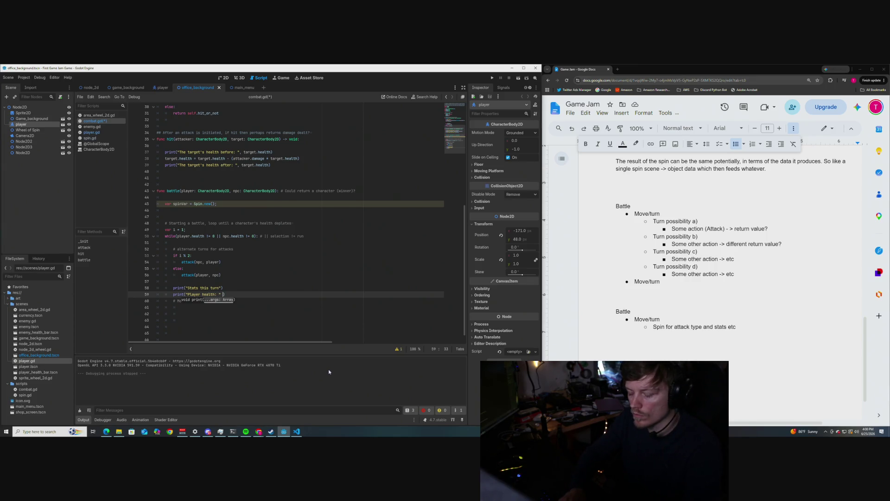
text(,)
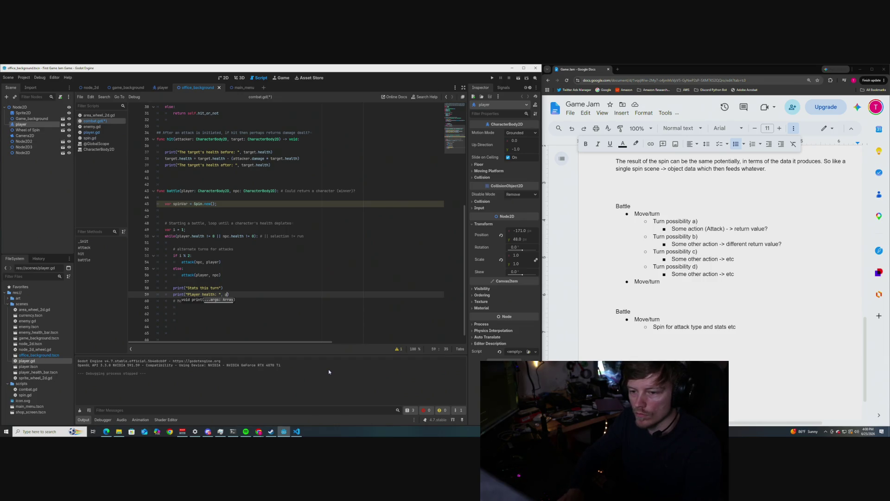
text(layer.health,)
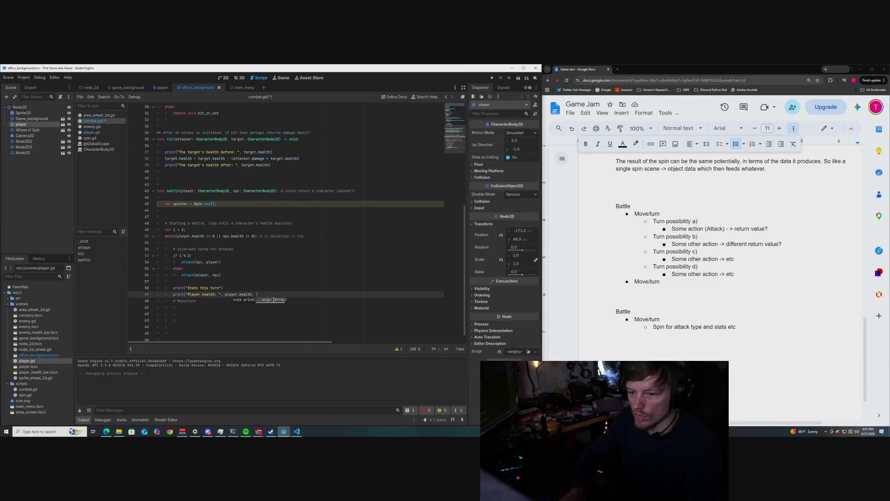
text(| NPC he)
text(alth: )
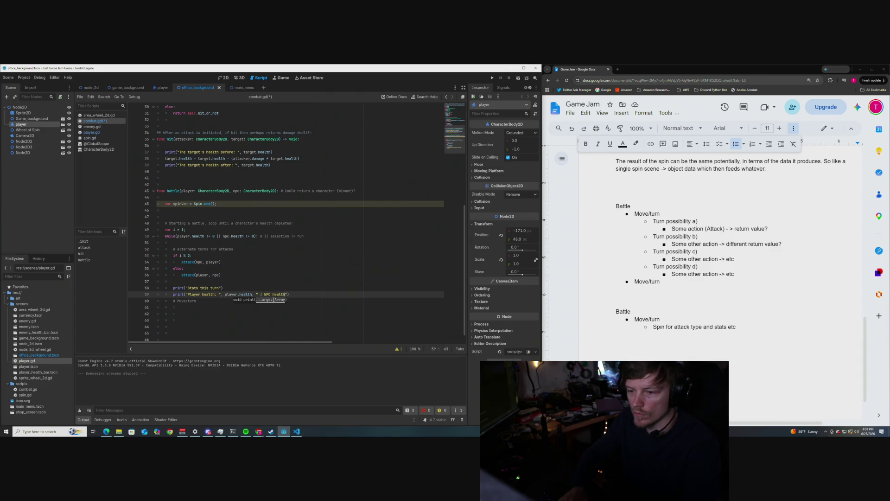
text(", )
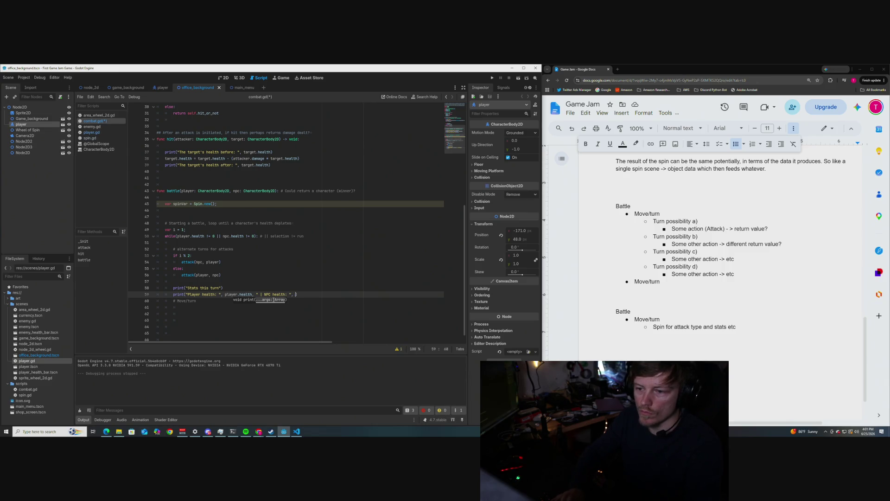
text(npc)
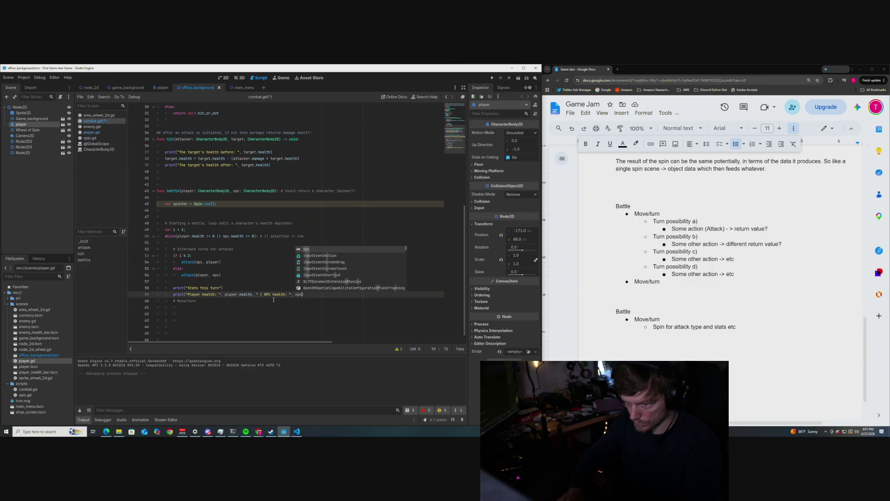
text(.he)
key(Return)
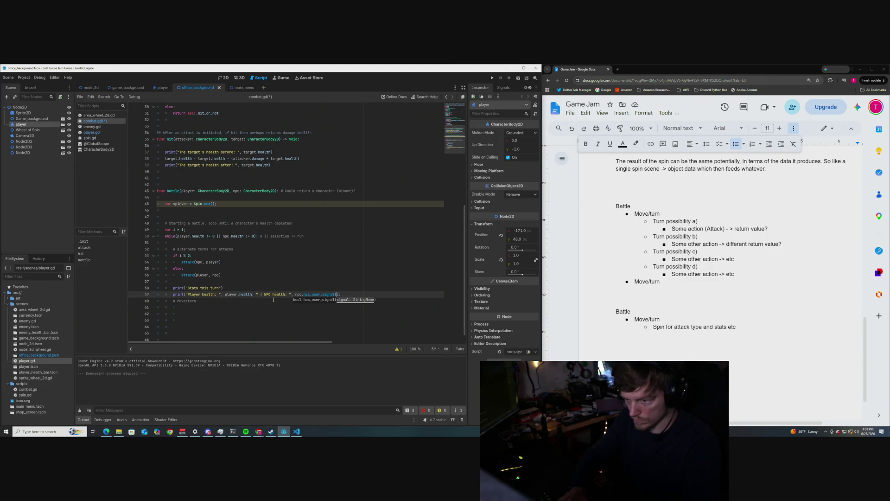
key(BackSpace)
key(BackSpace)
key(BackSpace)
text(health)
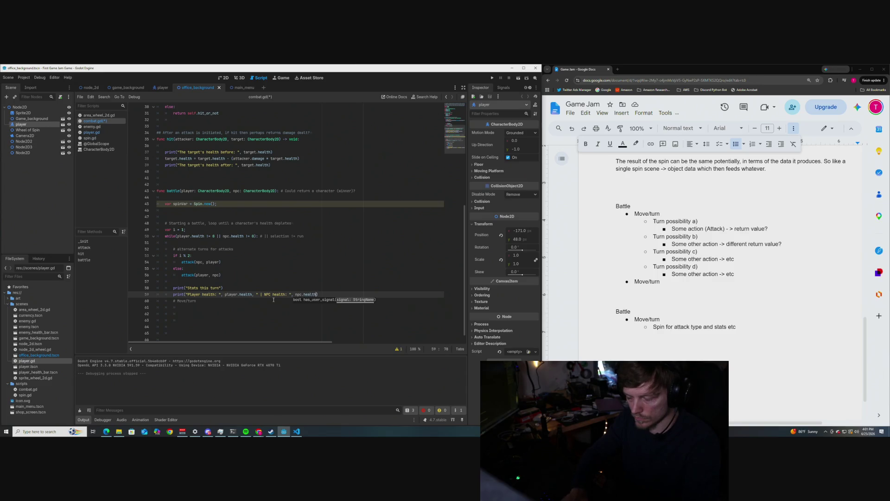
- Unindent the blank line below the Move/turn comment and begin typing a new statement
click(306, 306)
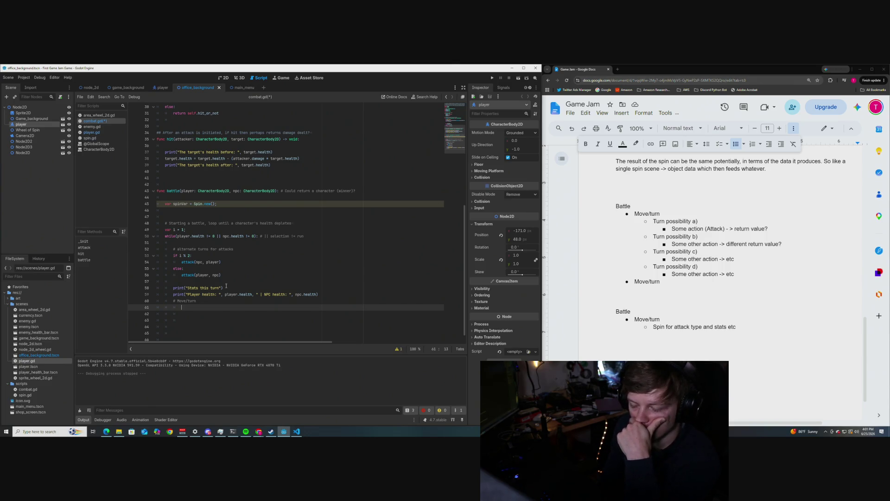
key(BackSpace)
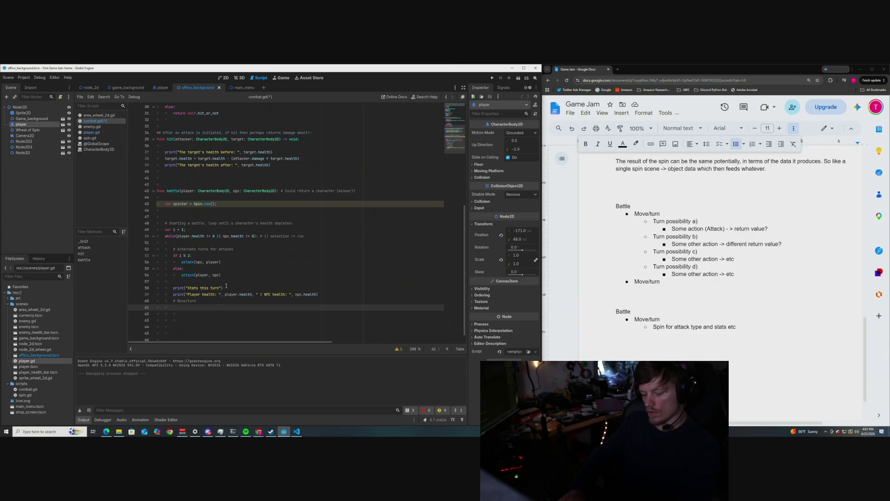
text(cin)
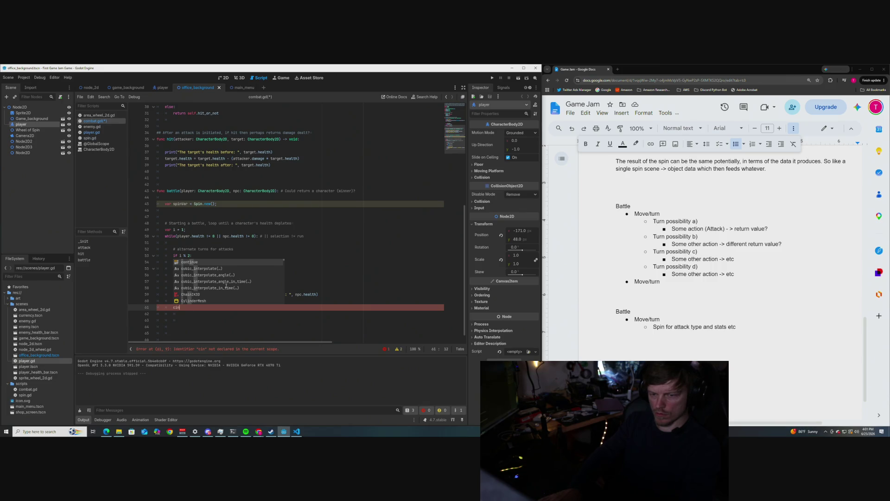
scroll(221, 287, down, 3)
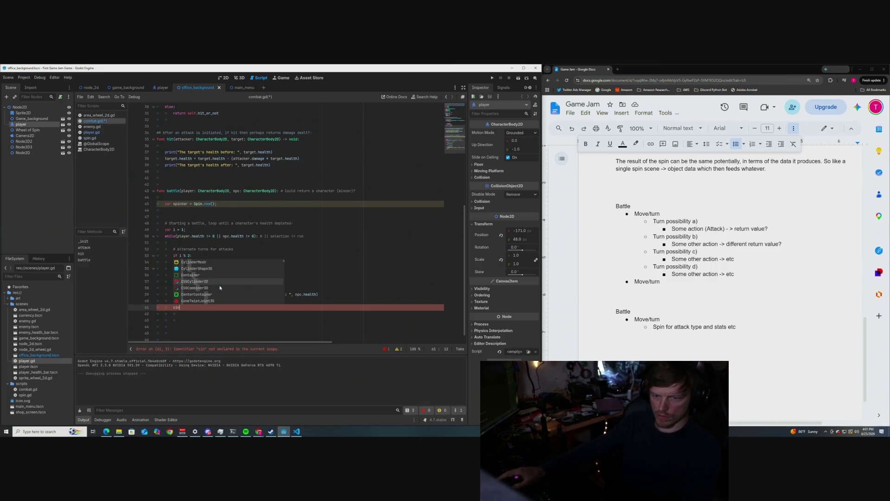
scroll(220, 287, down, 6)
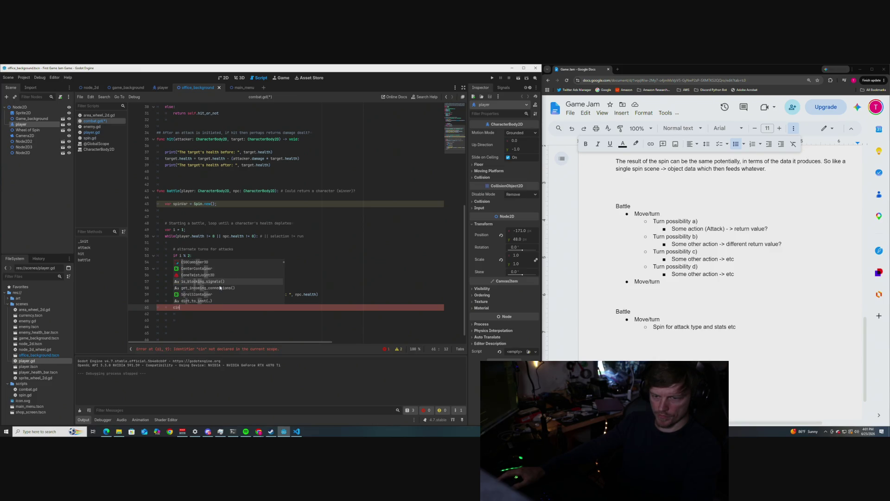
scroll(220, 288, up, 6)
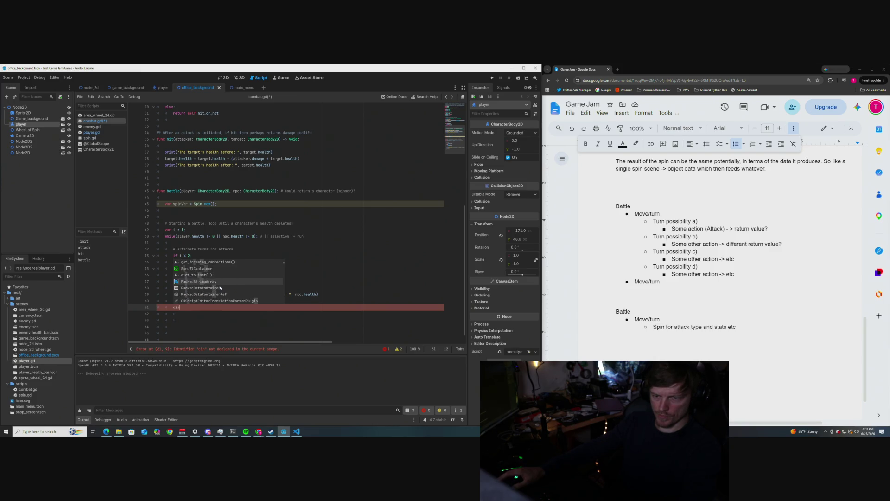
scroll(221, 287, up, 3)
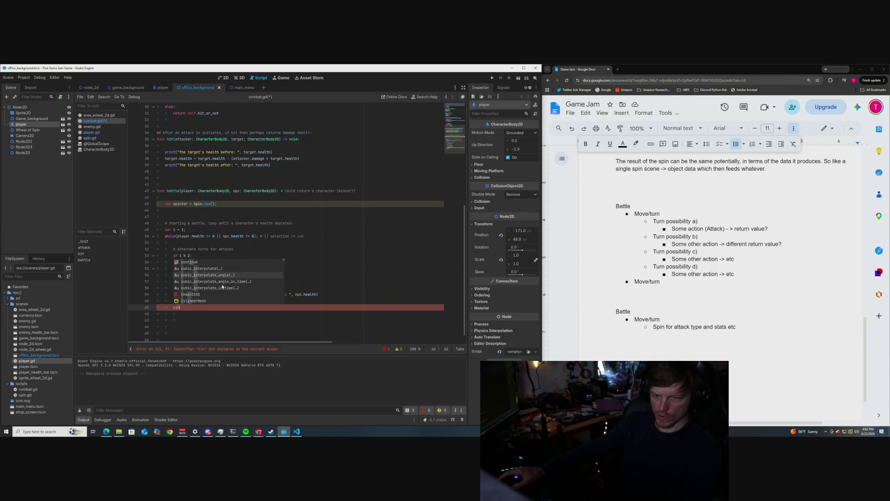
key(BackSpace)
key(BackSpace)
key(BackSpace)
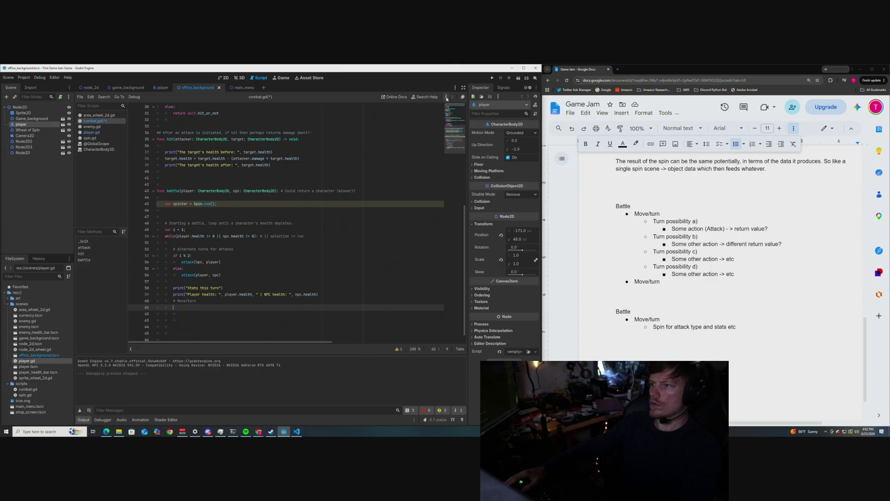
click(396, 97)
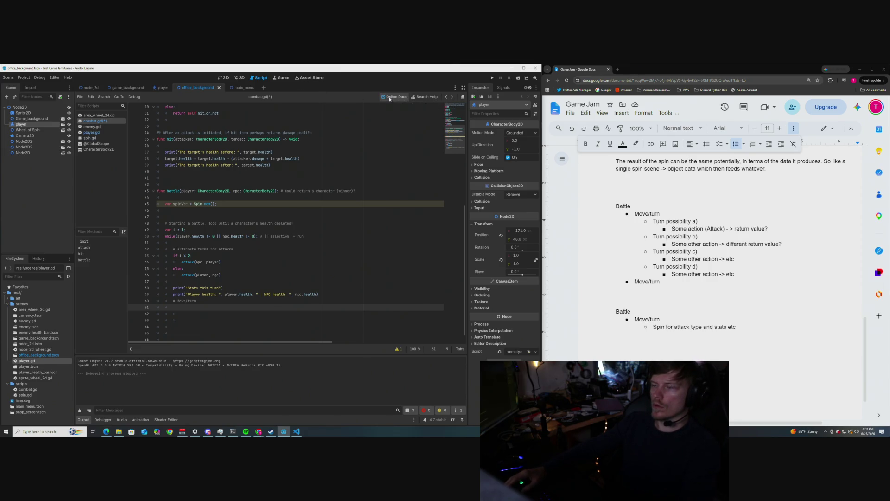
- Search the Godot docs for 'input through s' and open Input handling's 'Using InputEvent' page
click(591, 126)
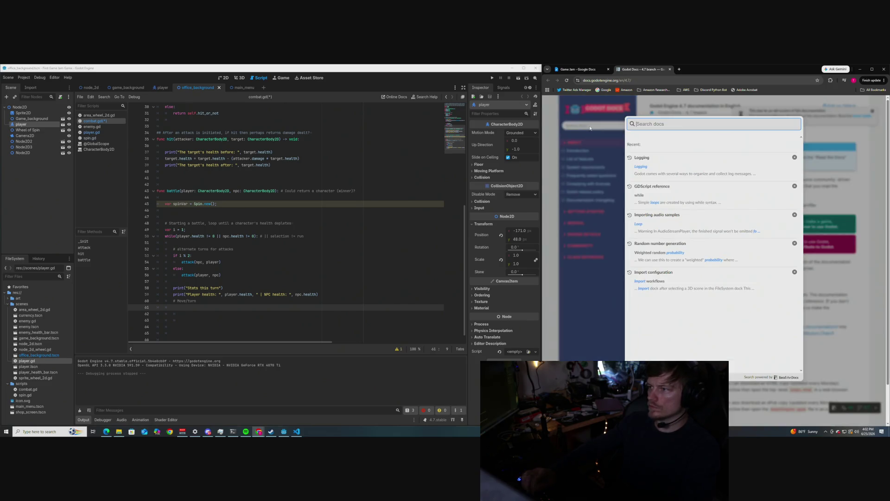
text(cin)
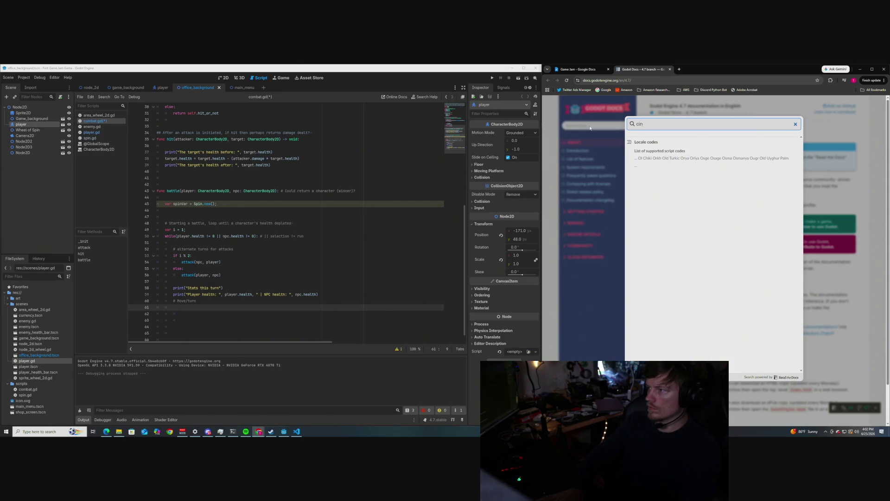
key(BackSpace)
key(BackSpace)
key(BackSpace)
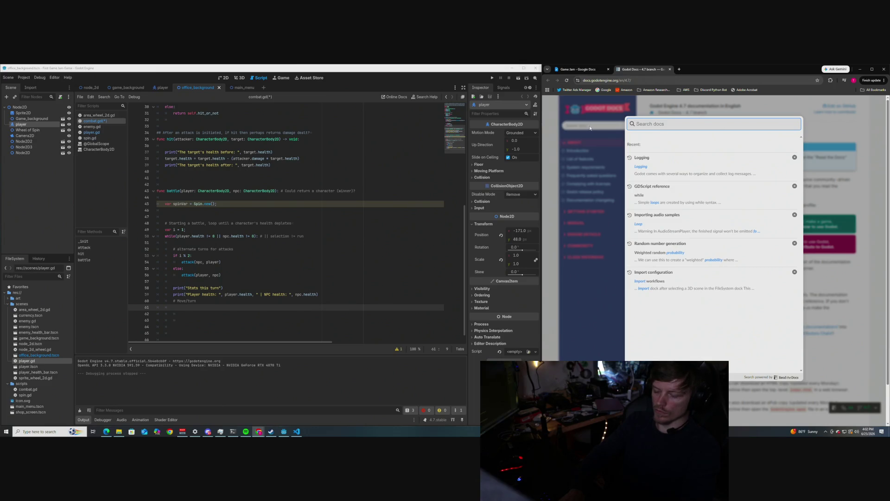
text(input through)
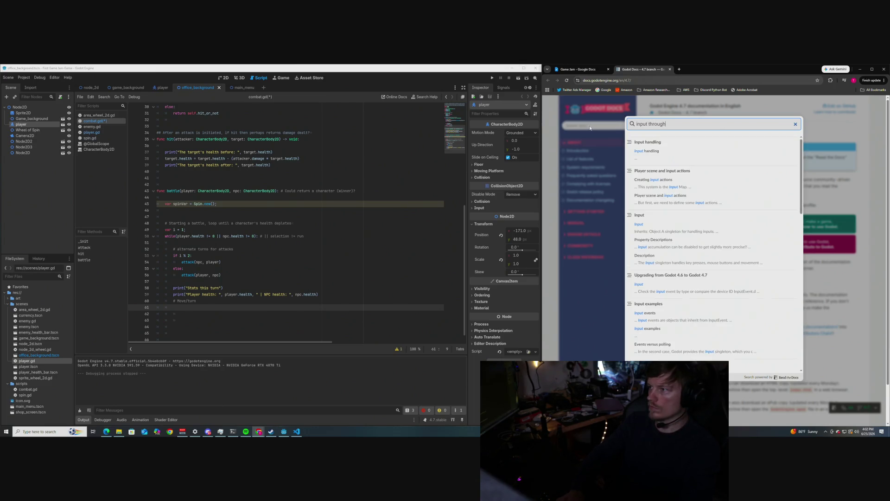
text( std)
click(682, 152)
click(688, 147)
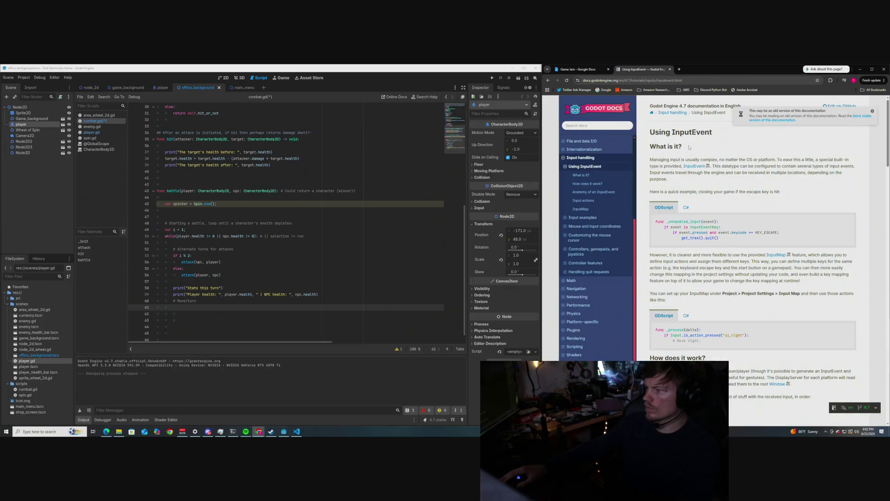
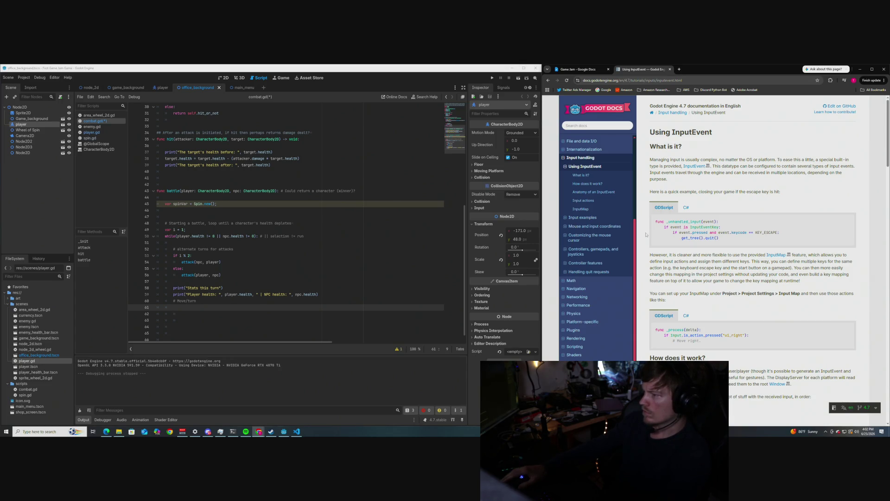
- Go back to the Input handling overview page with Alt+Left and open the Search docs box
scroll(644, 234, down, 1)
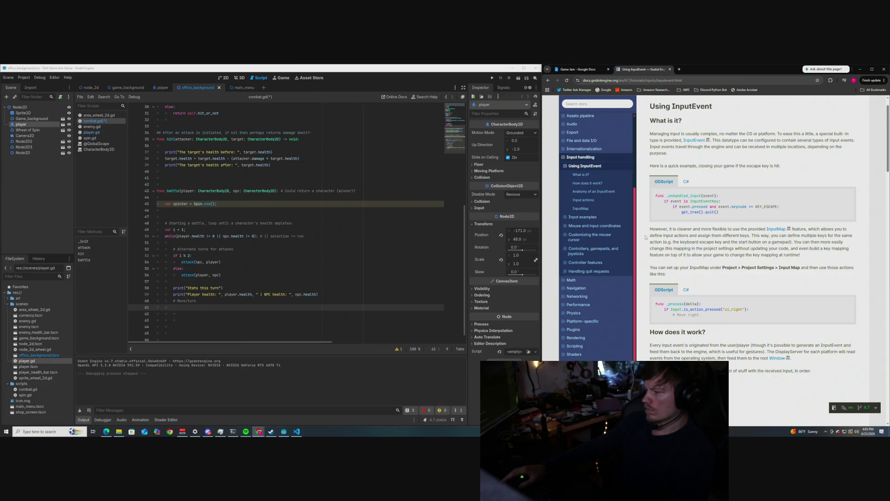
scroll(646, 237, down, 4)
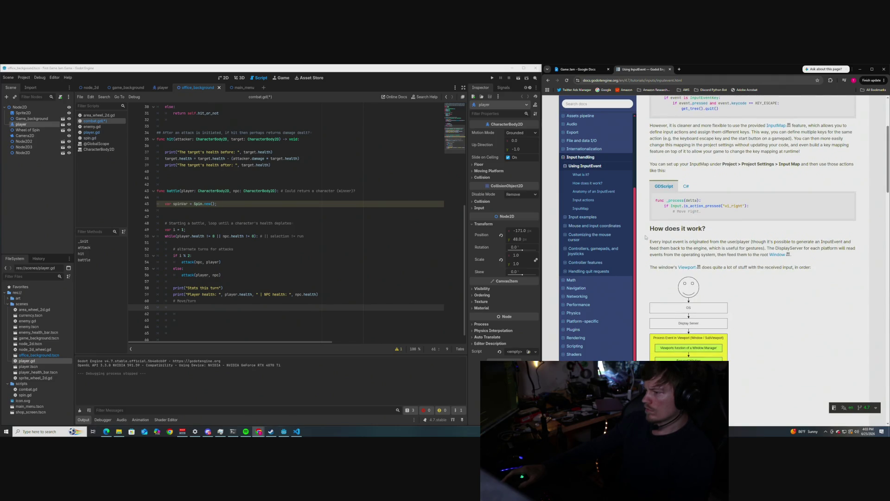
scroll(645, 237, up, 1)
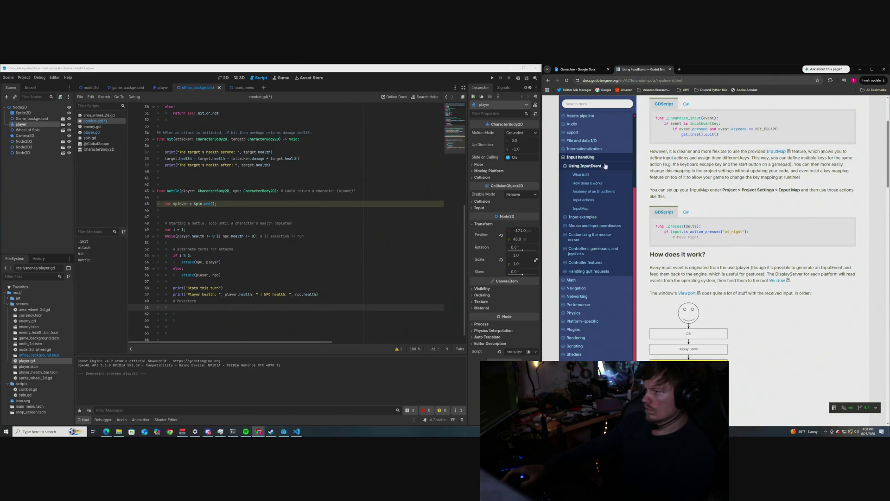
key(alt+Left)
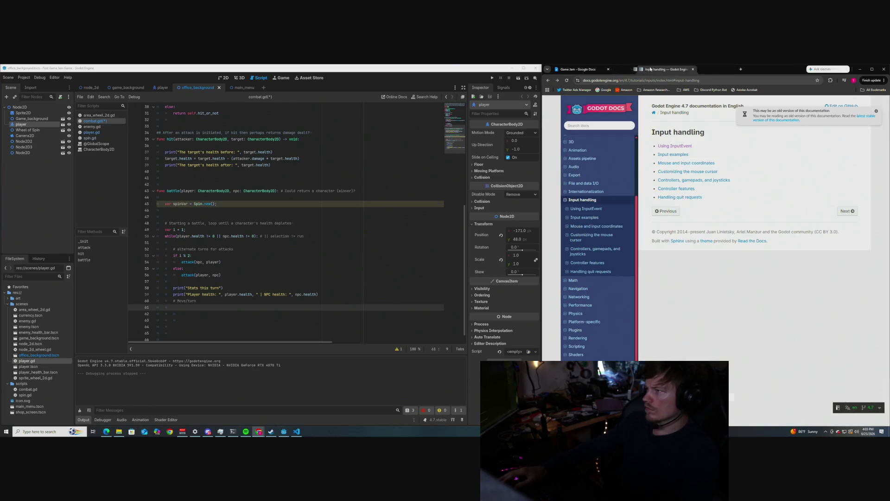
drag(651, 69, 652, 70)
click(586, 124)
text(input)
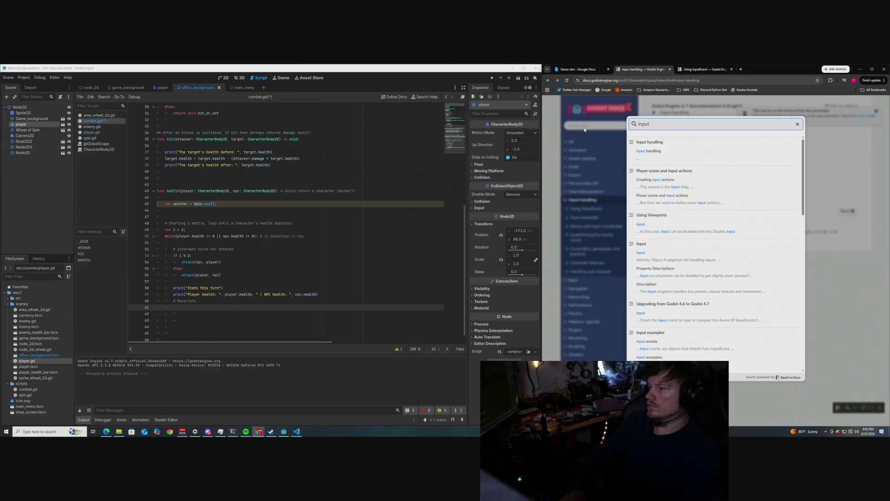
- Search the docs for 'standard input through console', replacing the earlier 'std input' query
key(BackSpace)
key(BackSpace)
key(BackSpace)
text(std)
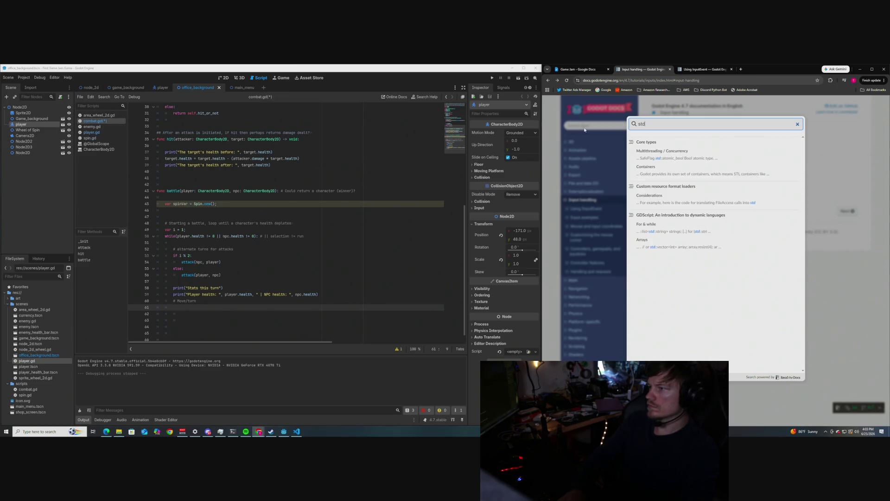
text( input)
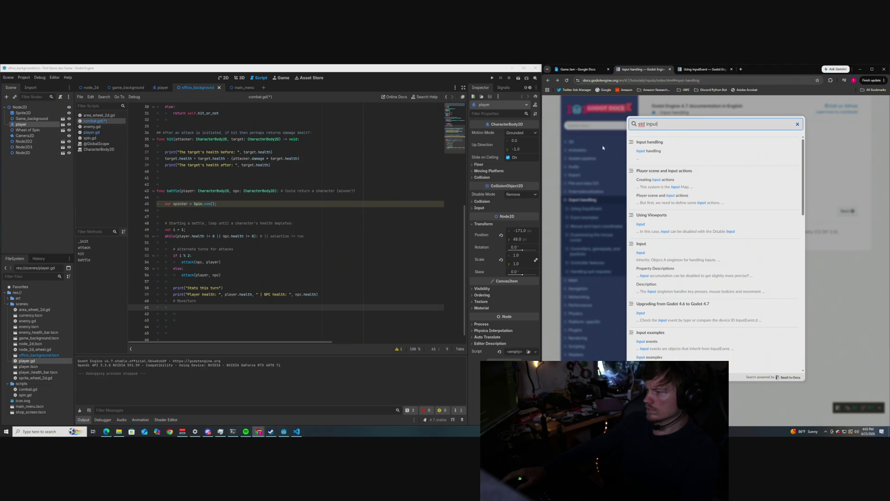
key(ctrl+a)
key(BackSpace)
text(s)
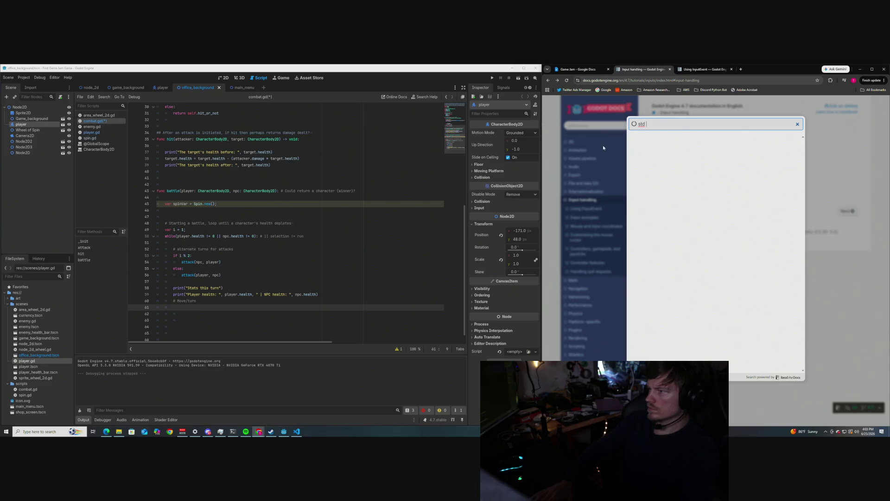
text(tan)
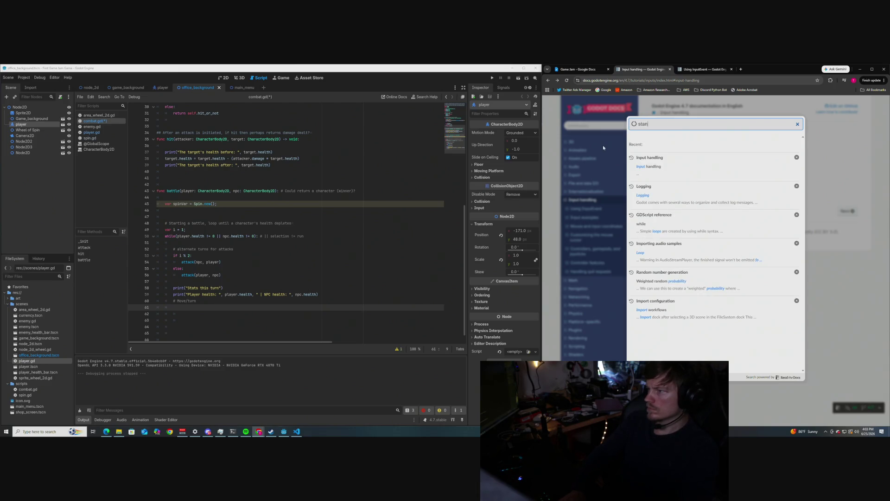
text(dard input t)
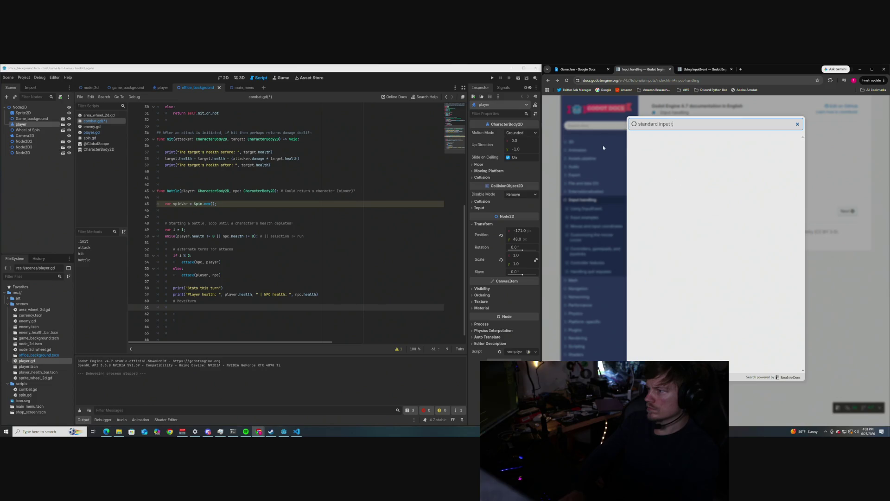
text(hrough console)
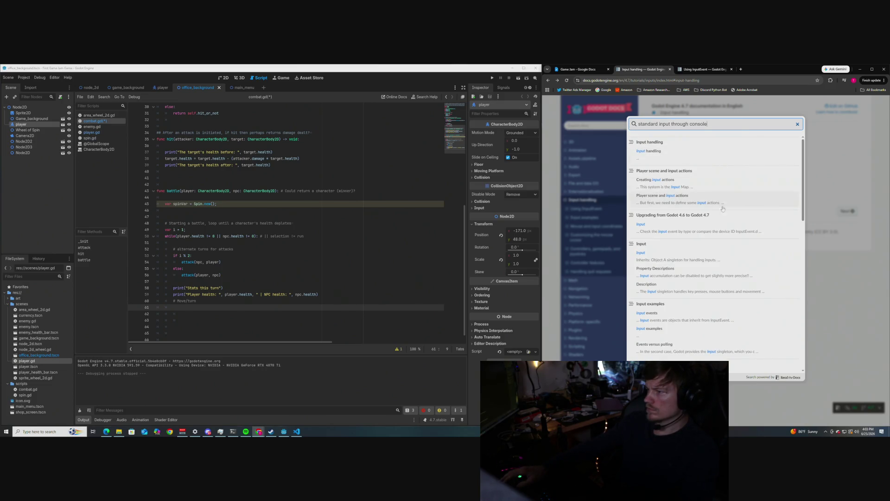
- Open the Input handling result, then its Input examples page
scroll(703, 314, down, 1)
scroll(702, 313, up, 2)
click(684, 158)
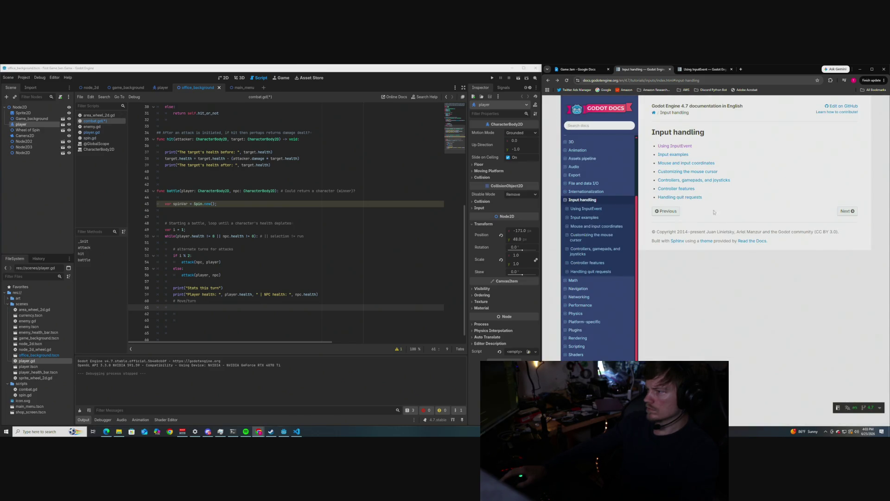
click(675, 155)
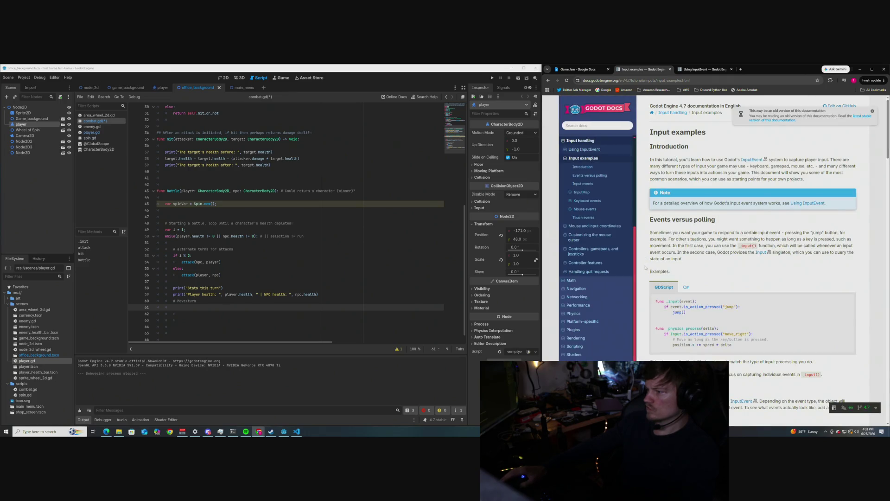
- Copy the Keyboard events GDScript example that prints a message when T is pressed
scroll(644, 267, down, 3)
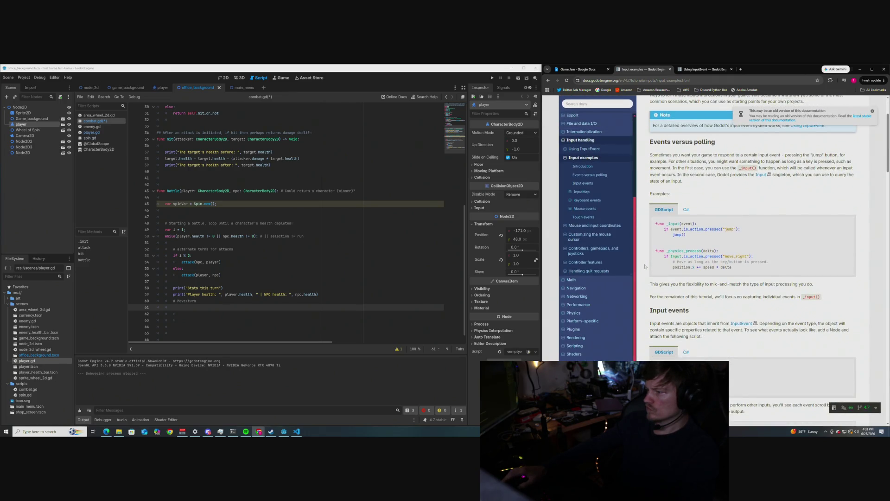
scroll(645, 267, down, 5)
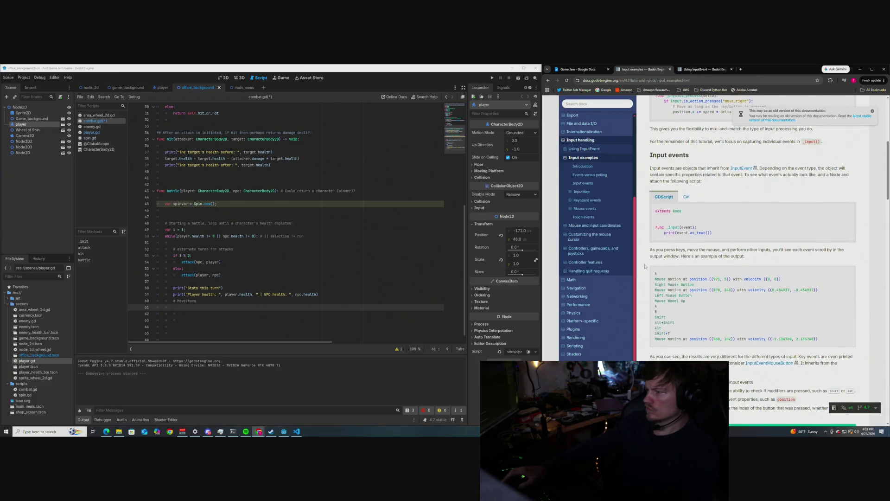
scroll(645, 266, down, 5)
scroll(645, 267, down, 3)
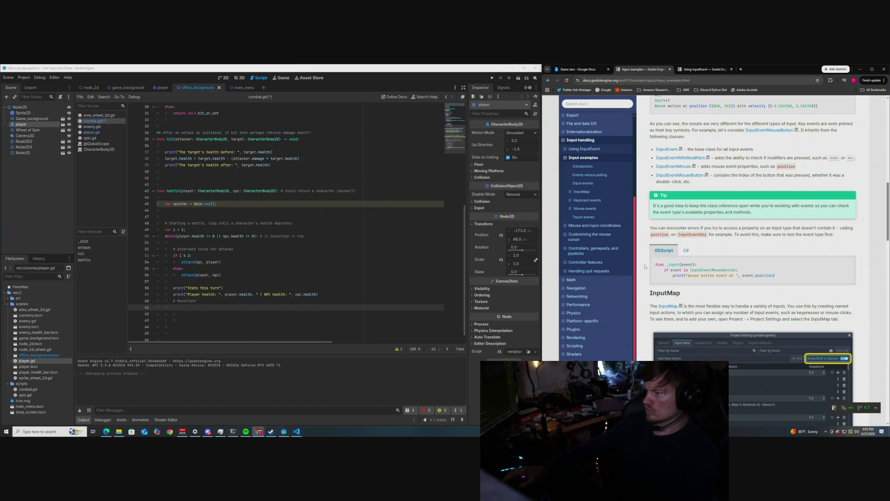
scroll(645, 267, down, 10)
scroll(644, 266, down, 3)
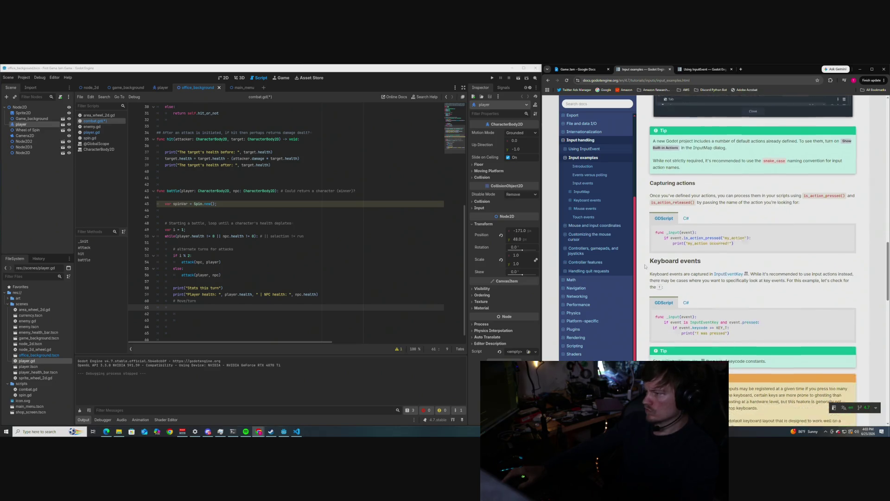
scroll(645, 267, down, 2)
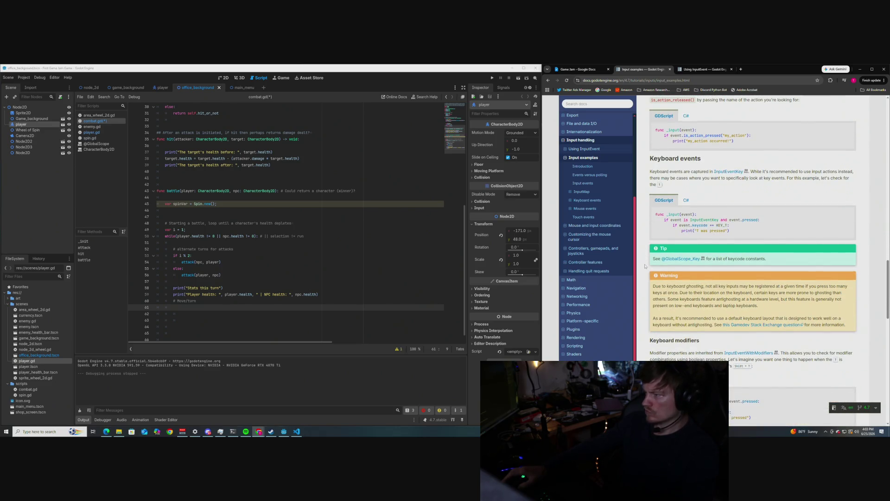
scroll(645, 266, down, 2)
scroll(645, 267, up, 2)
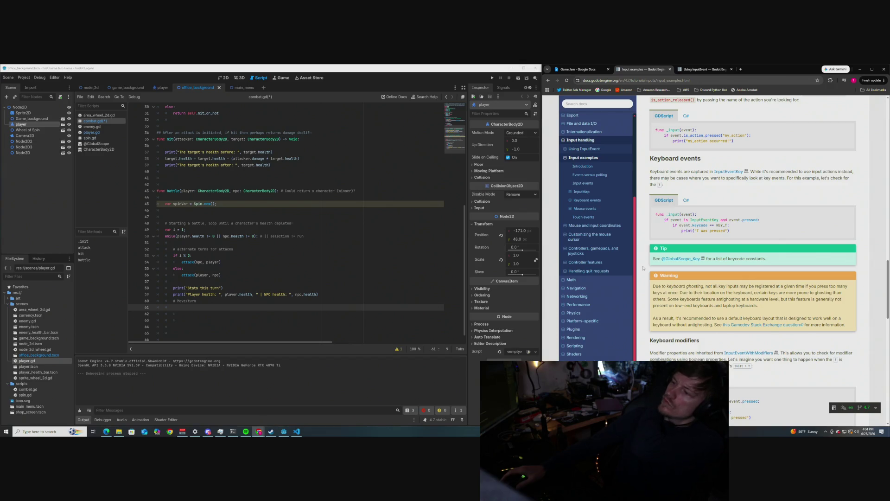
click(847, 214)
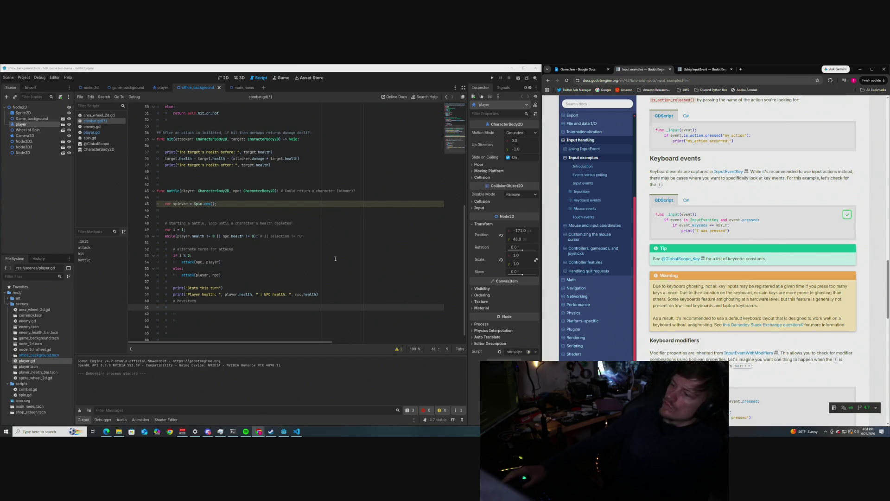
click(187, 324)
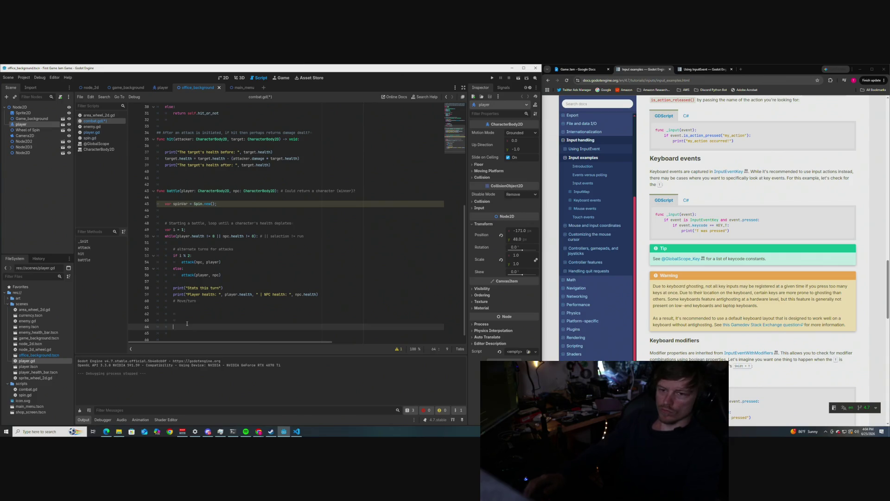
click(169, 178)
key(Return)
key(Return)
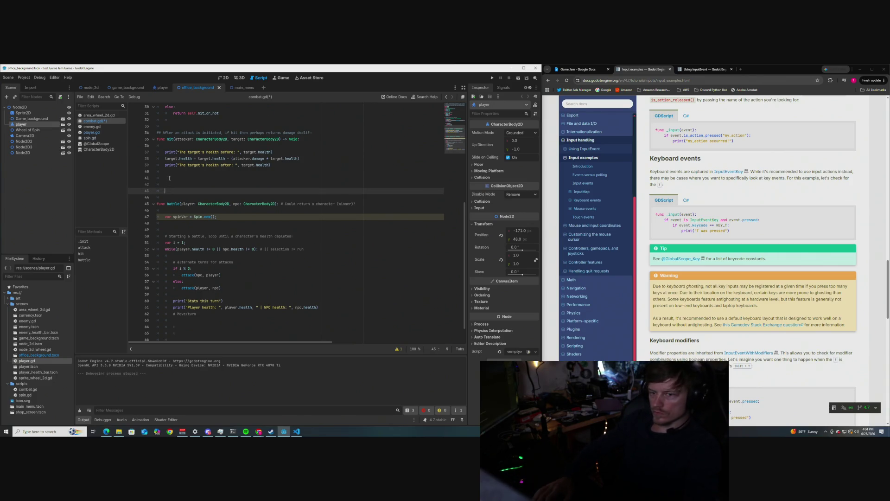
key(ctrl+v)
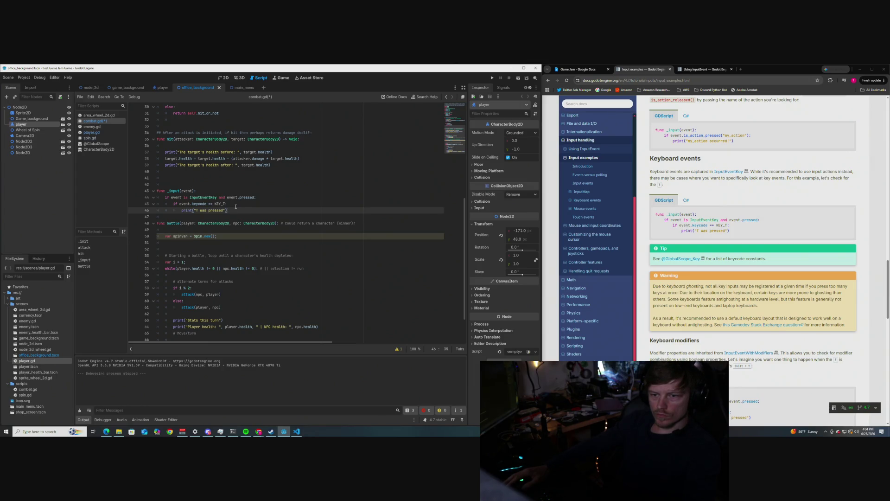
drag(229, 213, 182, 210)
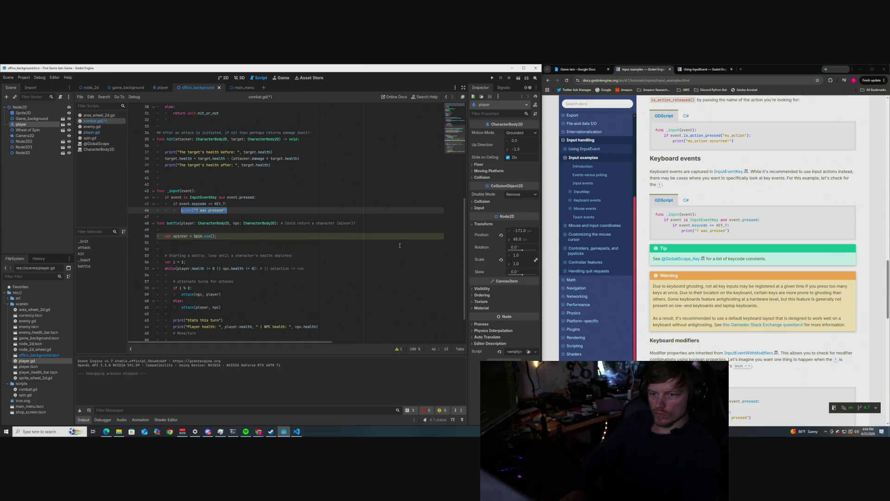
text(T)
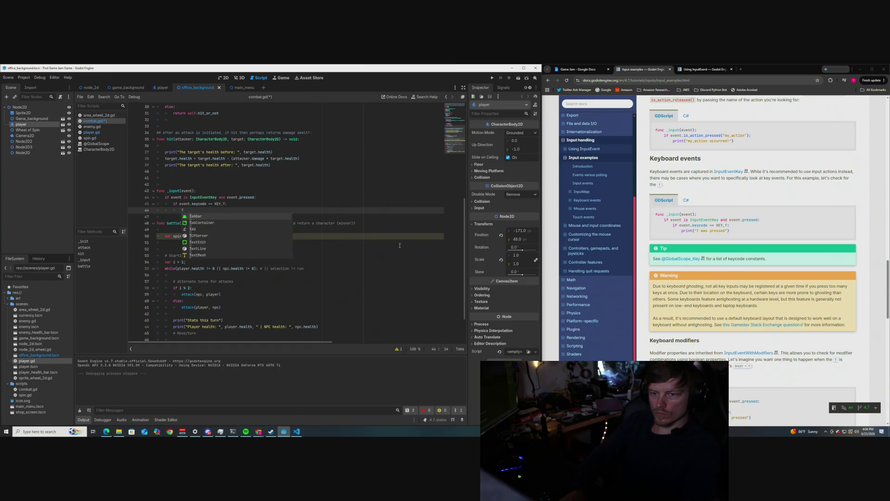
key(BackSpace)
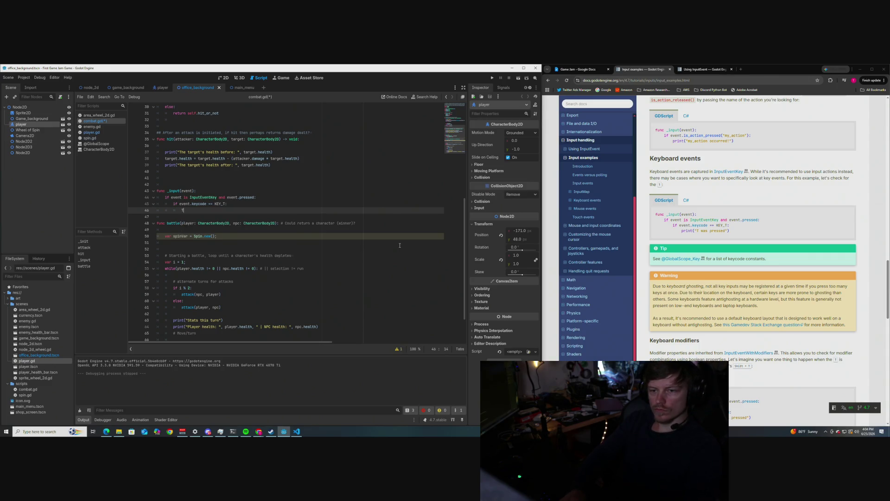
key(ctrl+z)
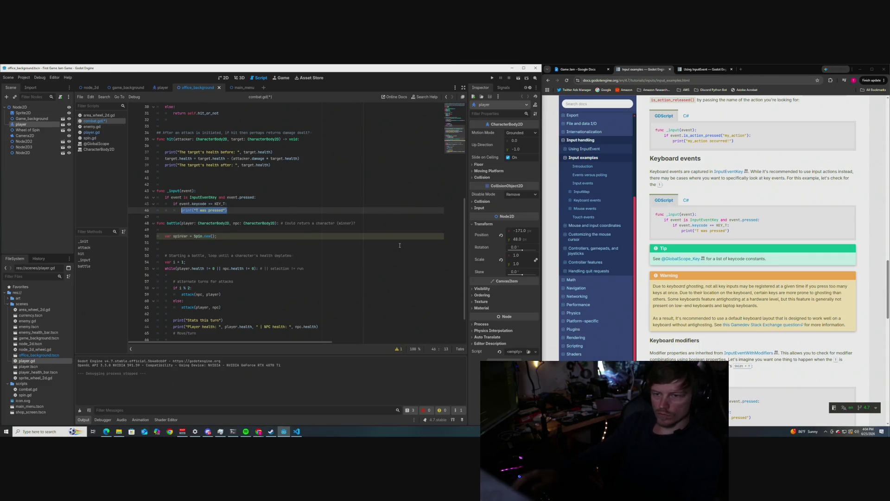
click(241, 208)
key(Return)
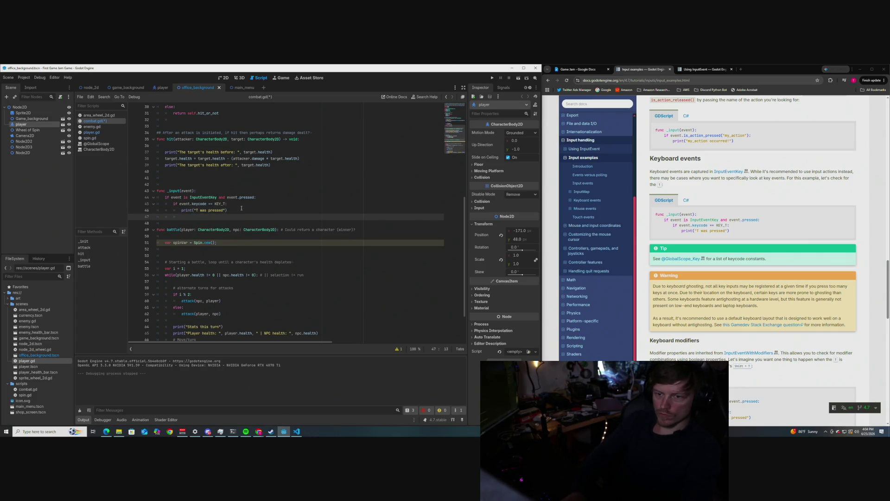
text(return )
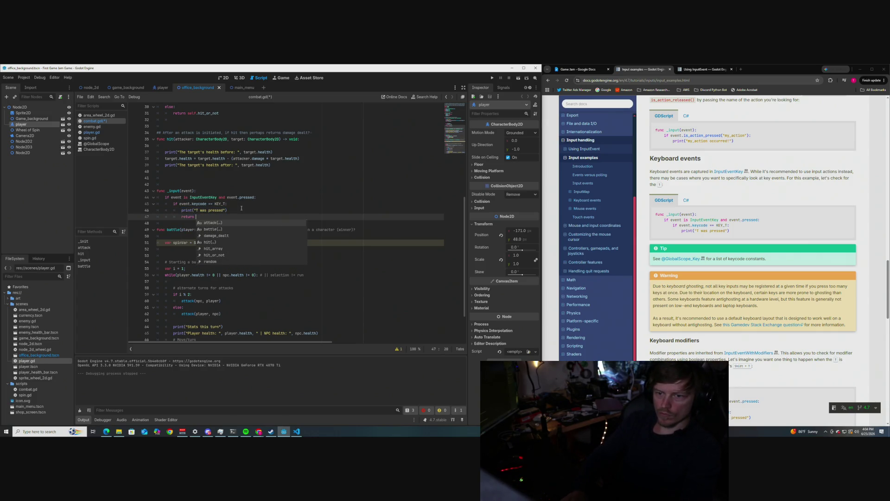
text(true)
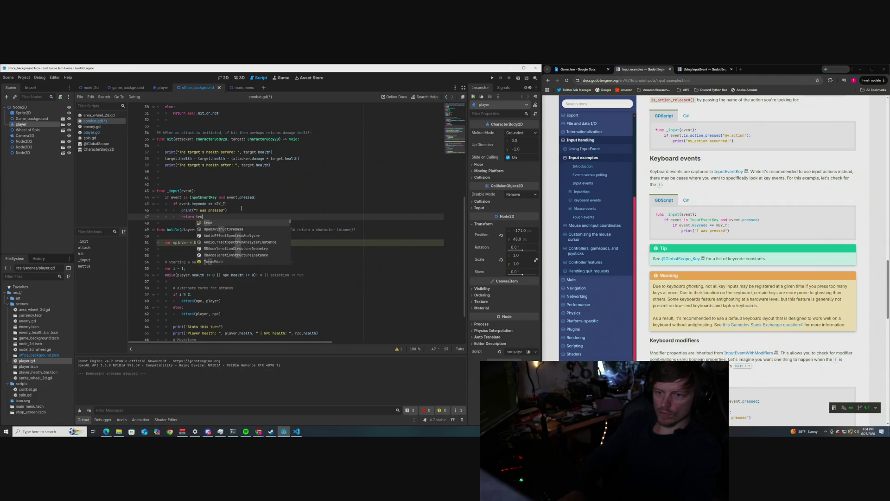
click(240, 210)
scroll(230, 259, down, 3)
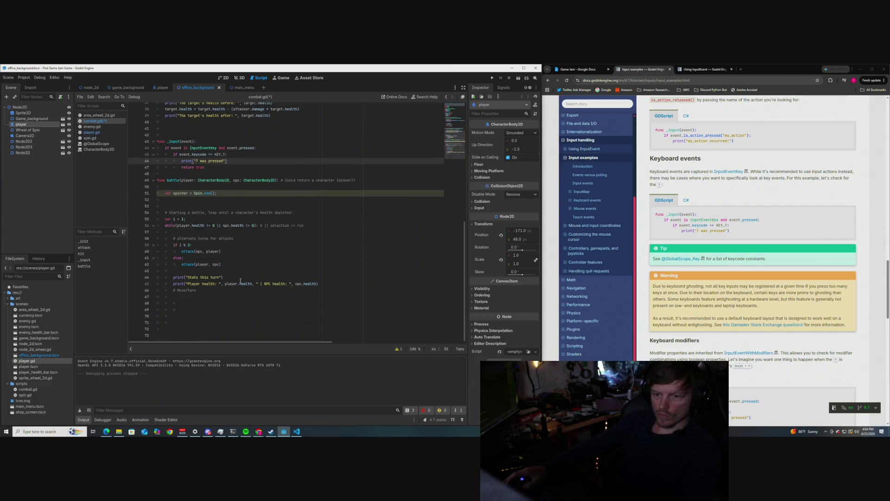
click(209, 295)
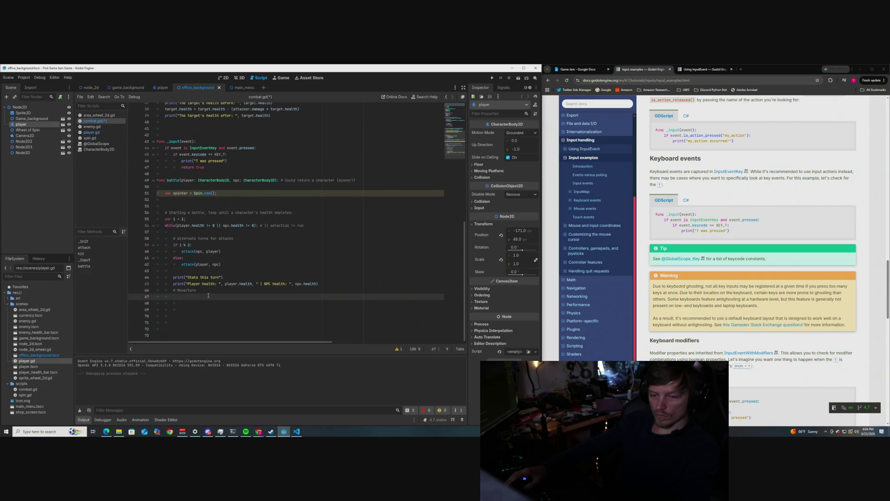
- Type Print("Press t to continue") on line 67 and add two blank lines below
text(Pri)
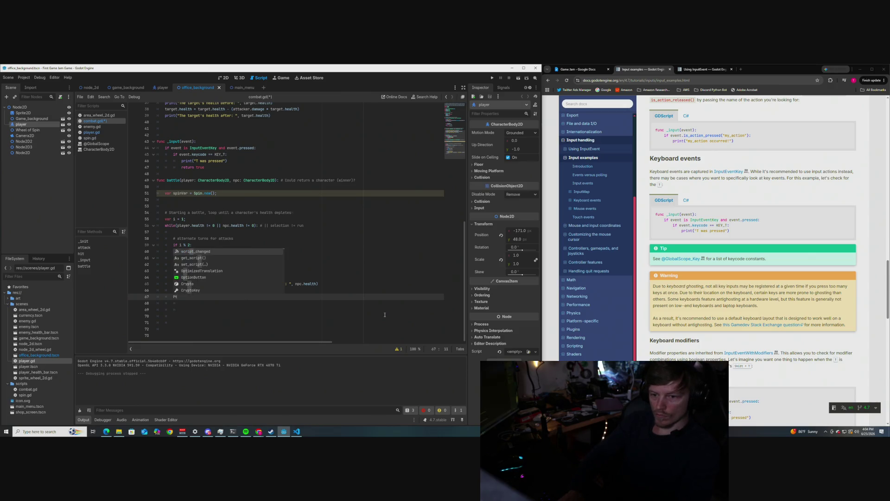
text(nt(")
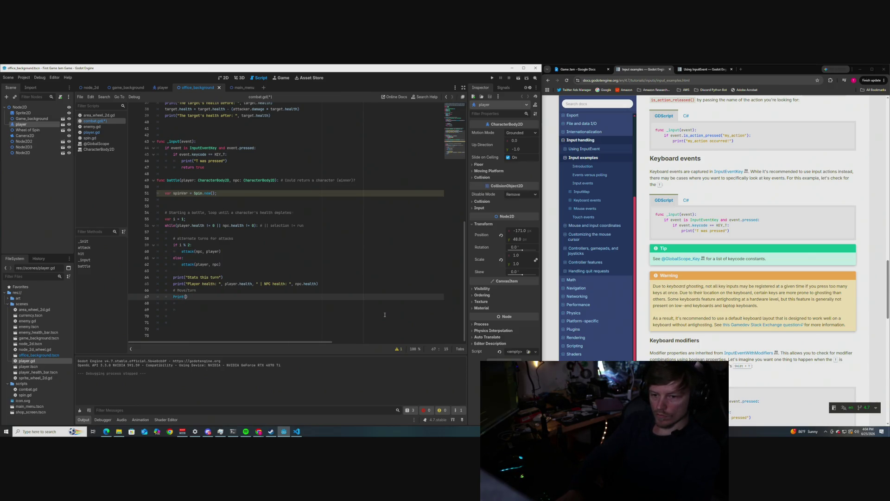
text(Press)
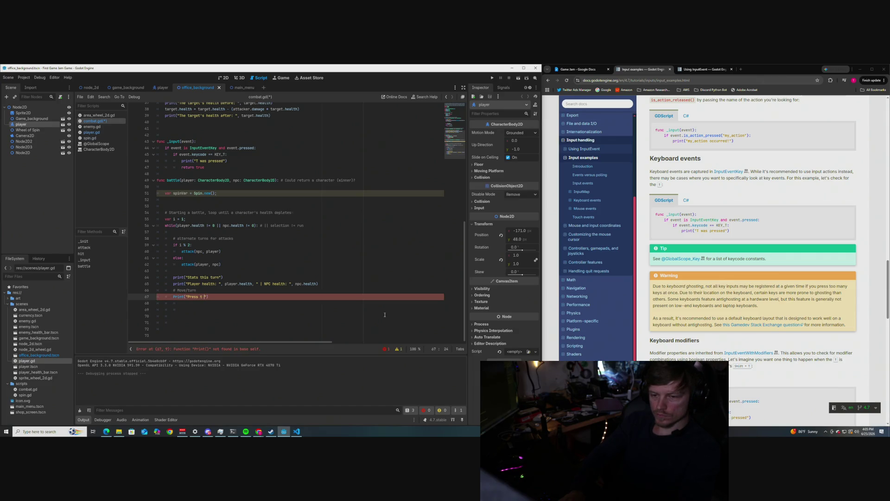
text( t to)
key(BackSpace)
key(BackSpace)
key(BackSpace)
text(or T)
key(BackSpace)
key(BackSpace)
key(BackSpace)
text(to continue)
key(End)
key(Return)
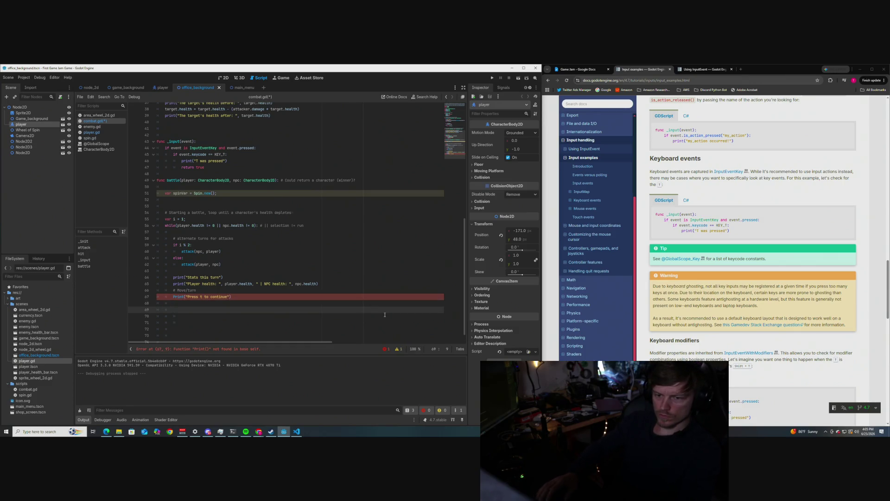
key(Return)
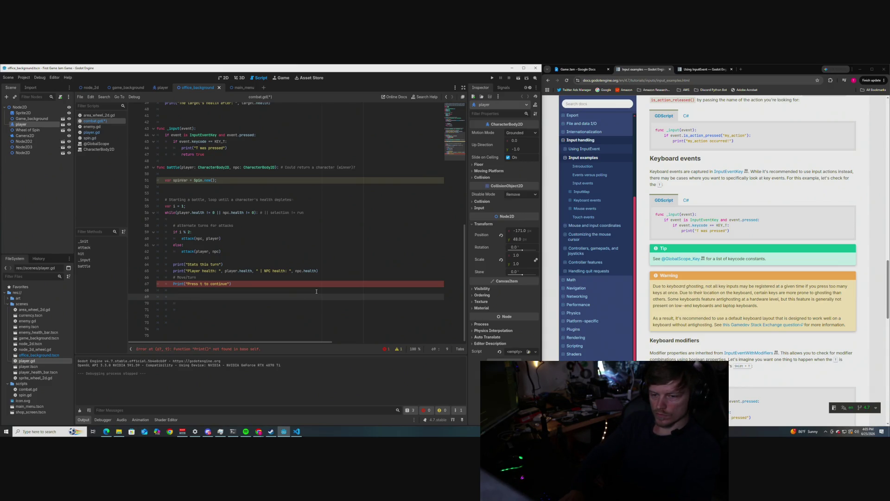
- Change the capital P in Print to lowercase print and move to blank line 69
click(176, 284)
key(BackSpace)
text(p)
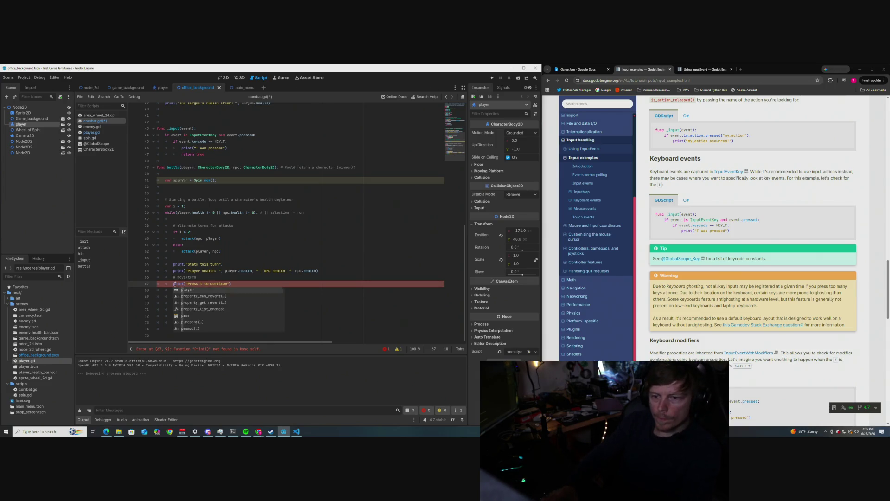
key(End)
click(312, 295)
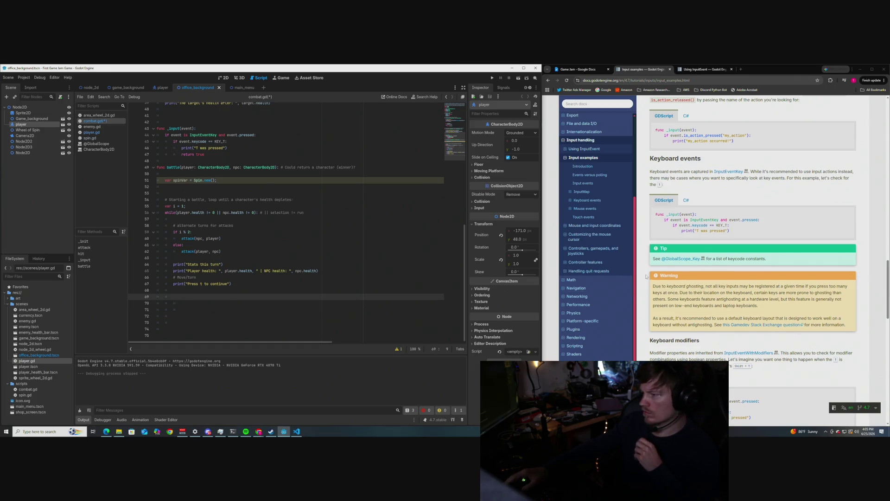
- Scroll the docs to Touch events and back to Mouse events, then type 'await _input' on line 69
scroll(646, 277, down, 2)
scroll(645, 277, down, 1)
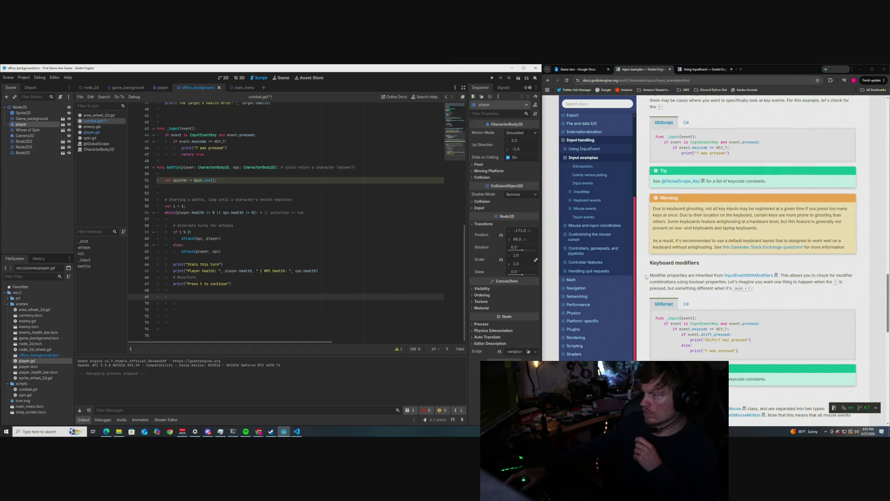
scroll(645, 277, down, 2)
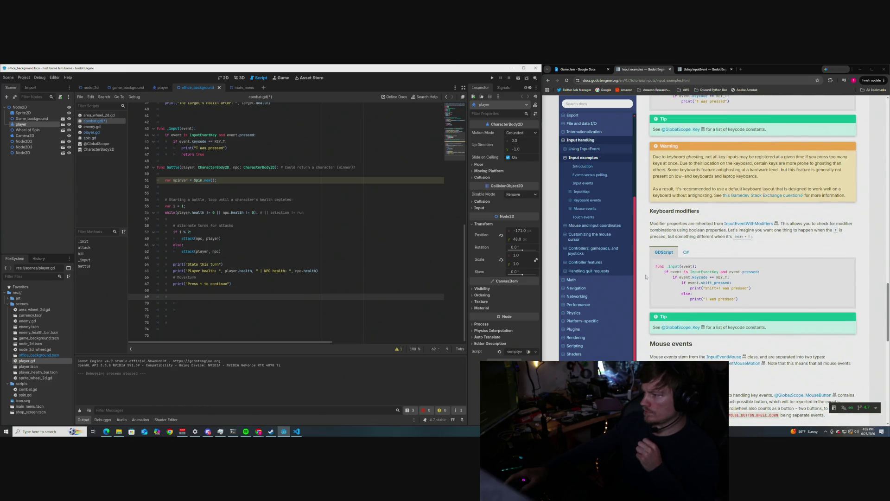
scroll(646, 277, down, 9)
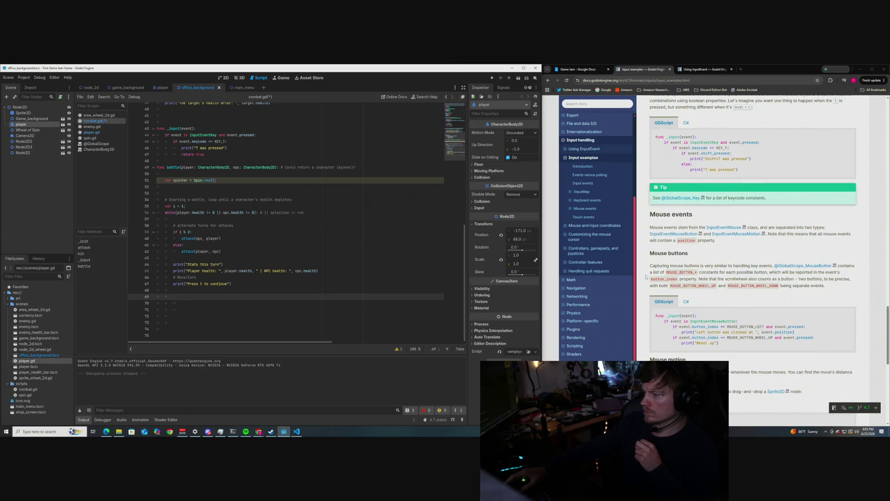
scroll(646, 277, down, 4)
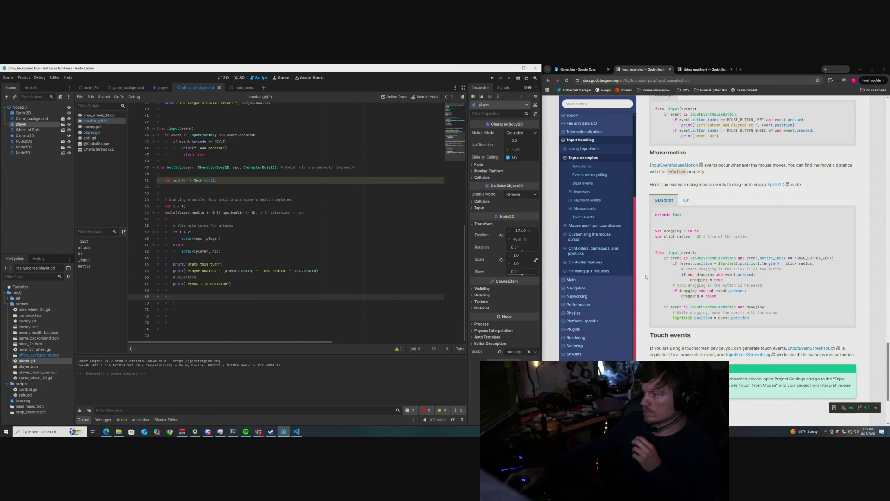
scroll(646, 276, down, 4)
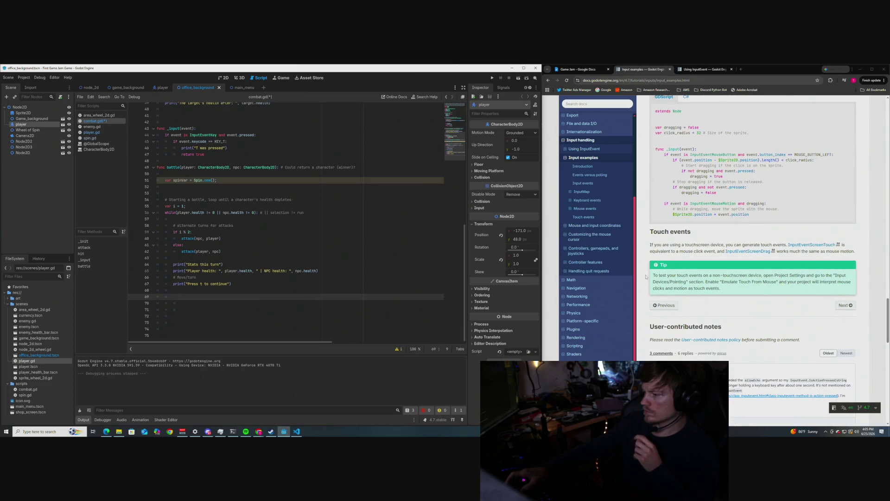
scroll(645, 277, up, 9)
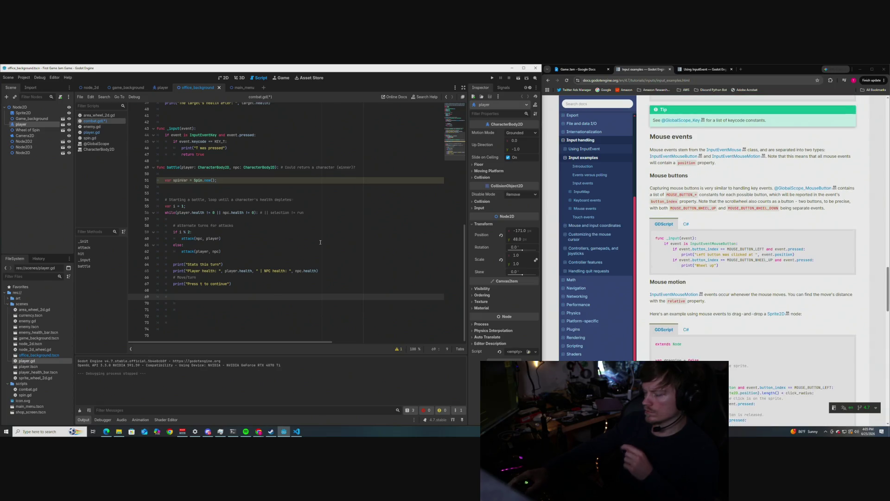
text(await)
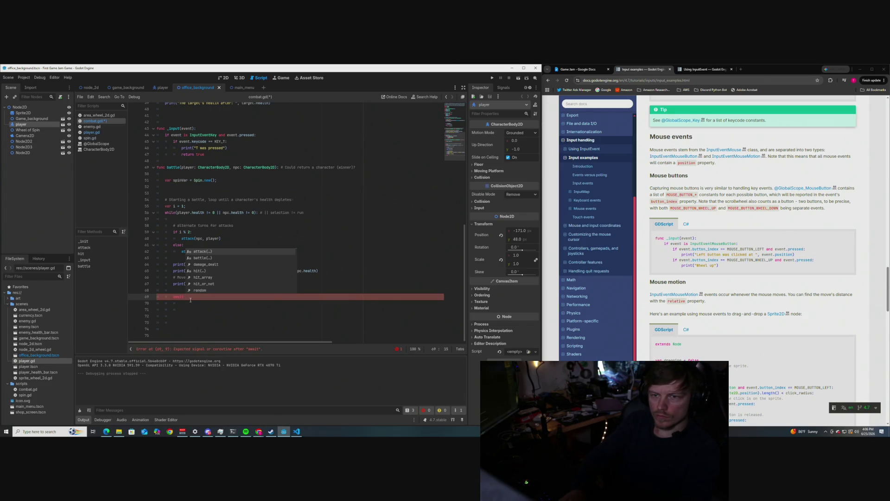
text( _input)
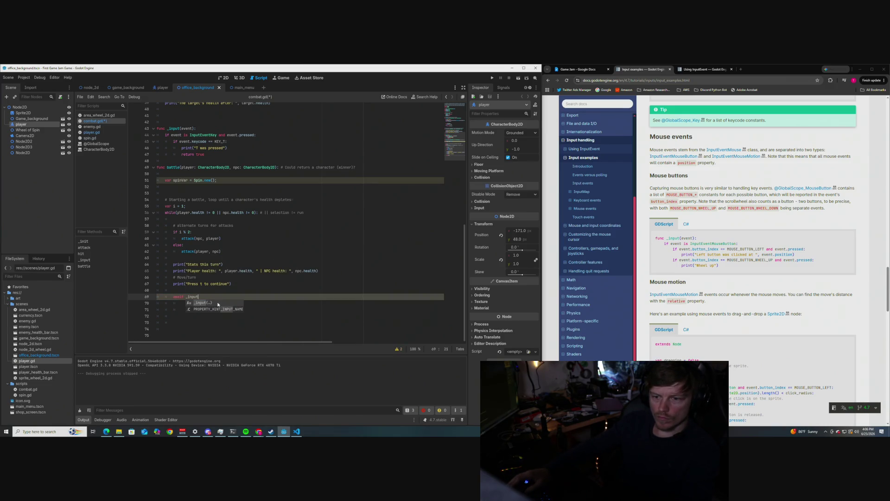
- Complete line 69 as await _input(InputEventKey) using autocomplete
key(Return)
click(220, 324)
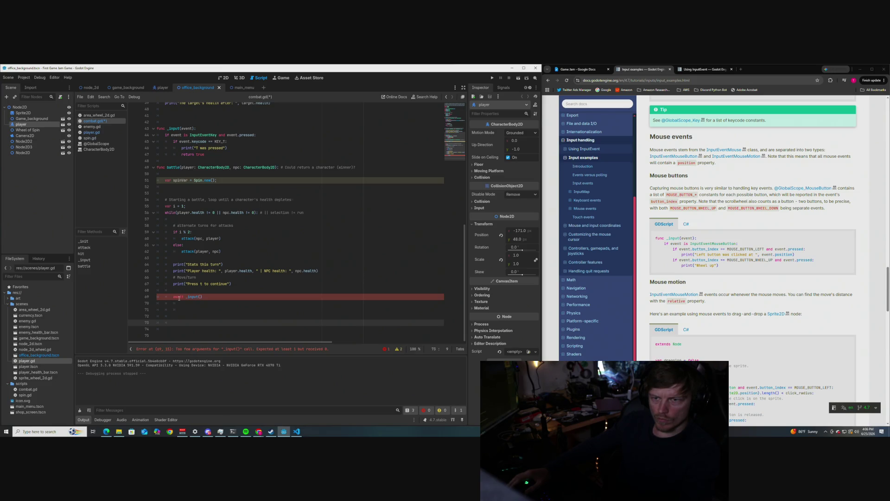
click(203, 297)
text(event)
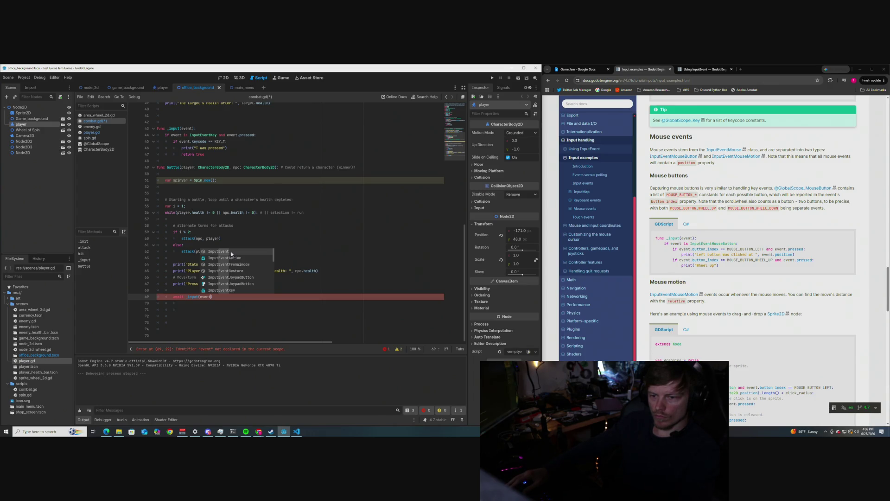
click(233, 290)
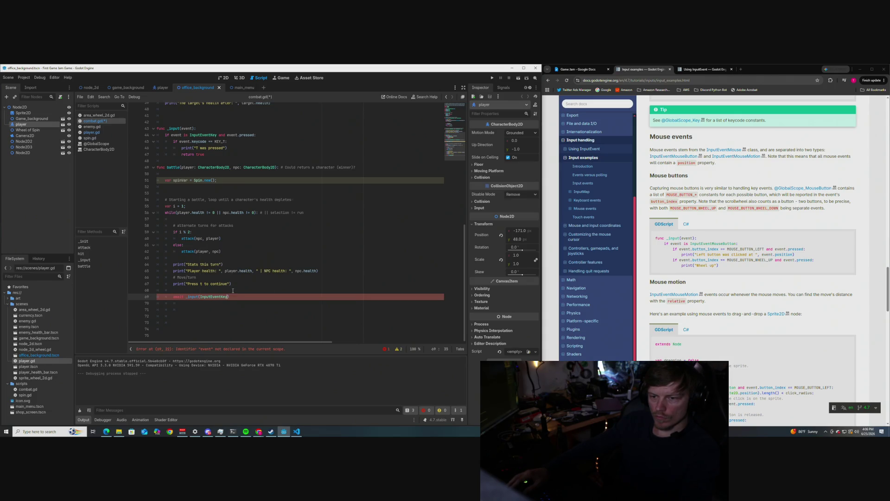
click(241, 303)
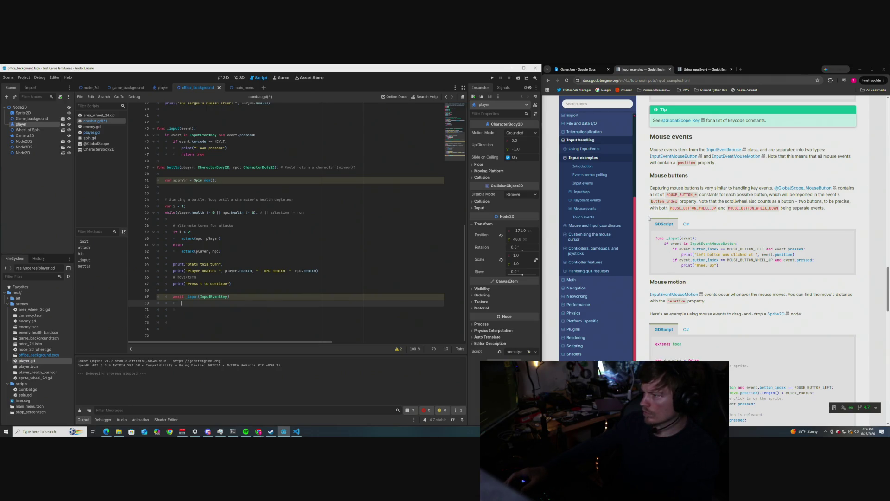
- Expand the script's warning list to see the redundant-await warning
scroll(648, 218, up, 4)
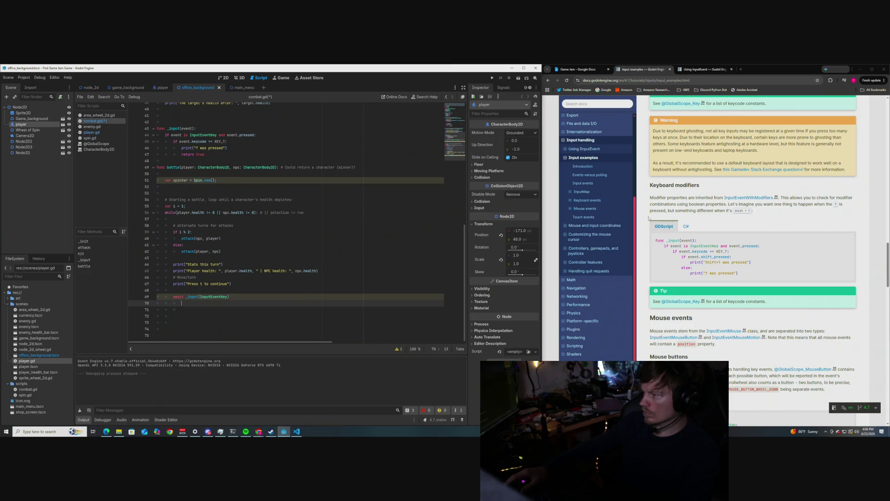
scroll(648, 218, up, 4)
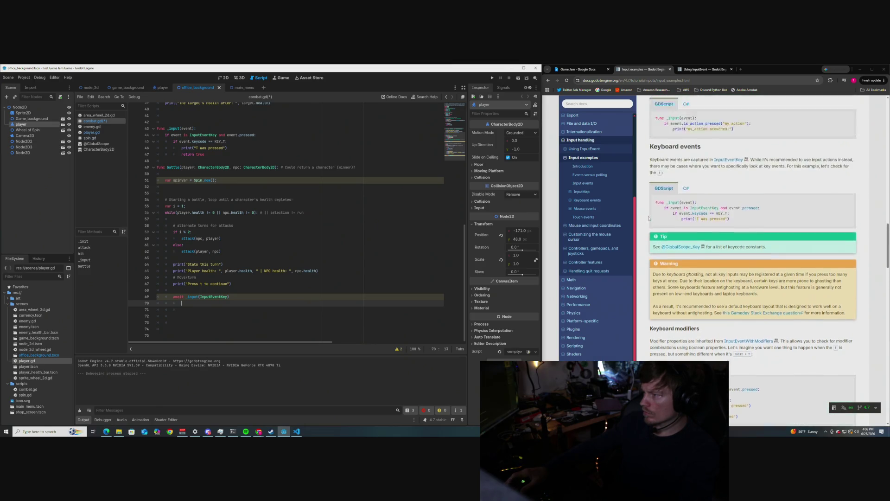
scroll(649, 218, up, 1)
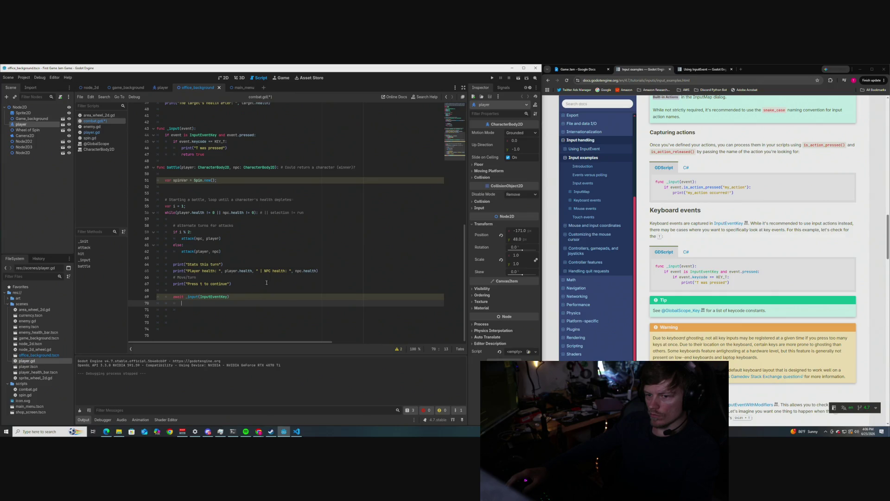
click(398, 349)
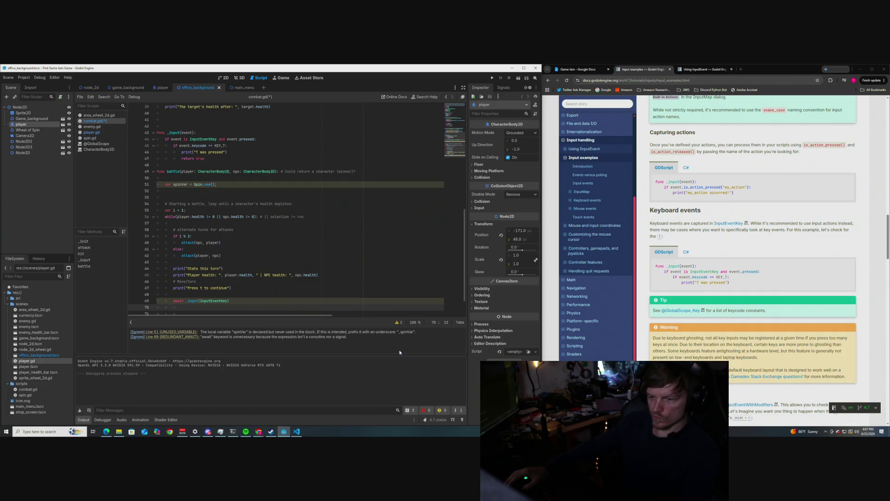
- Delete the redundant await on line 69, save combat.gd, and switch to PowerShell
scroll(324, 306, down, 2)
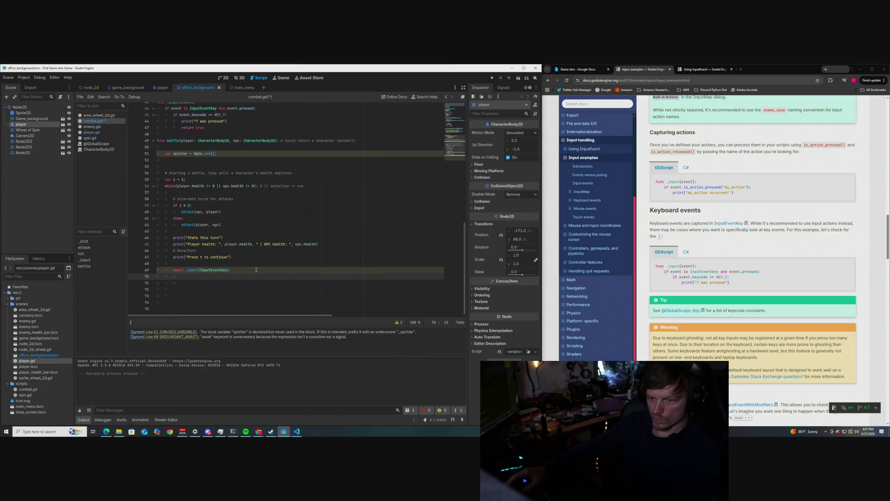
double_click(176, 270)
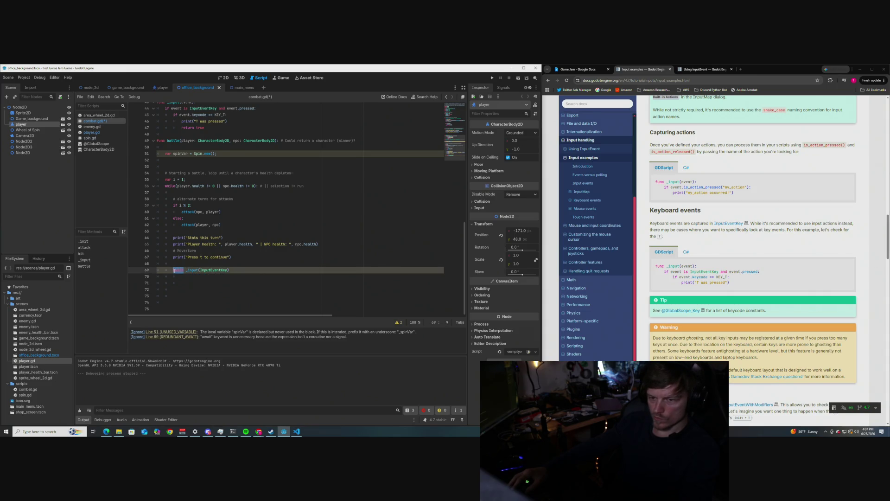
key(BackSpace)
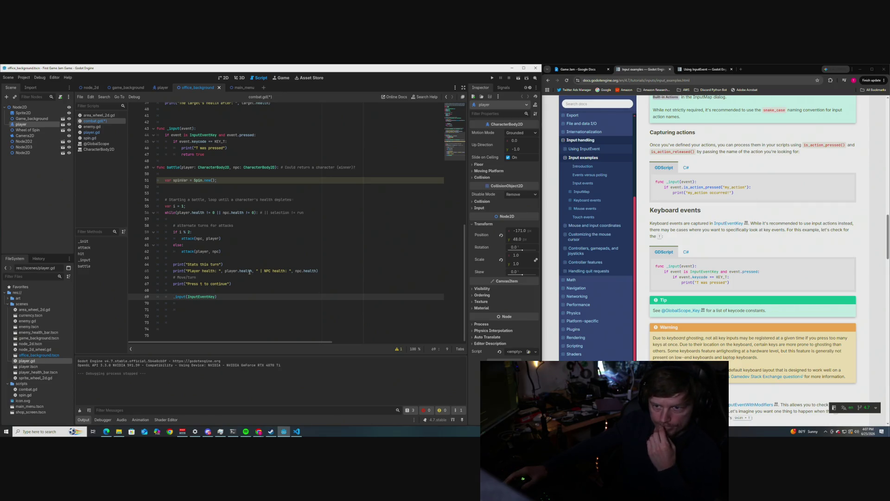
scroll(194, 210, up, 1)
scroll(193, 210, down, 1)
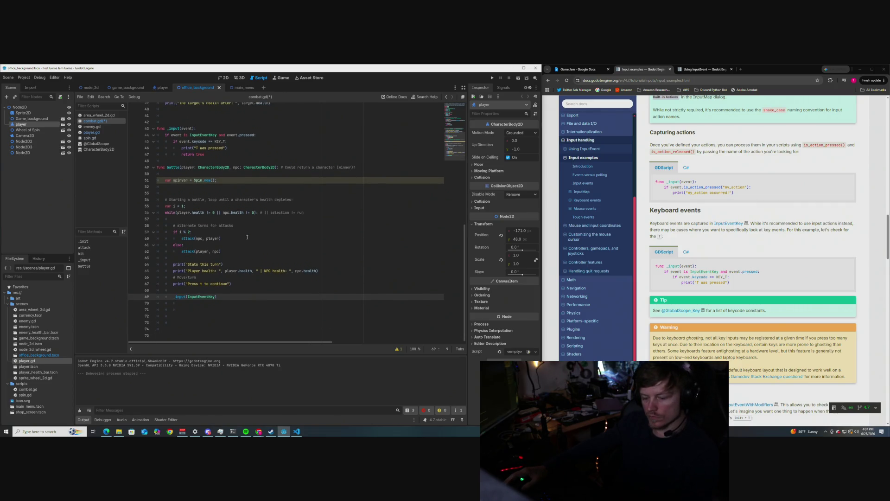
key(ctrl+s)
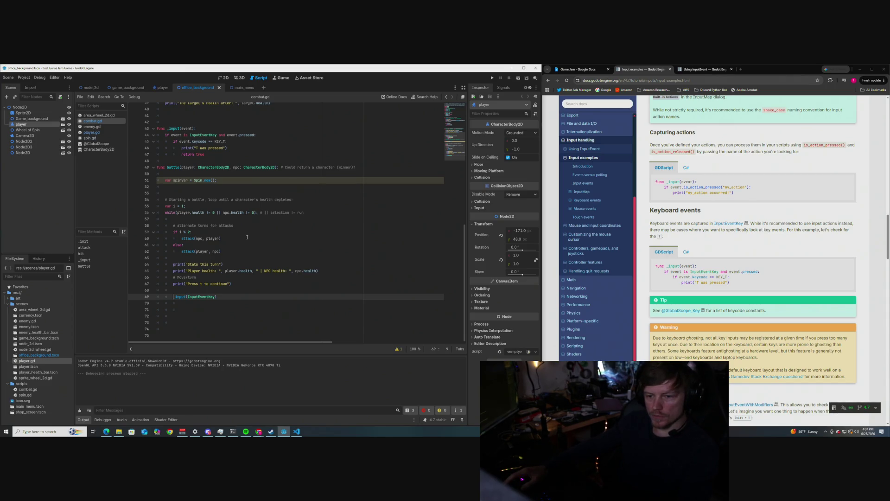
mouse_move(262, 433)
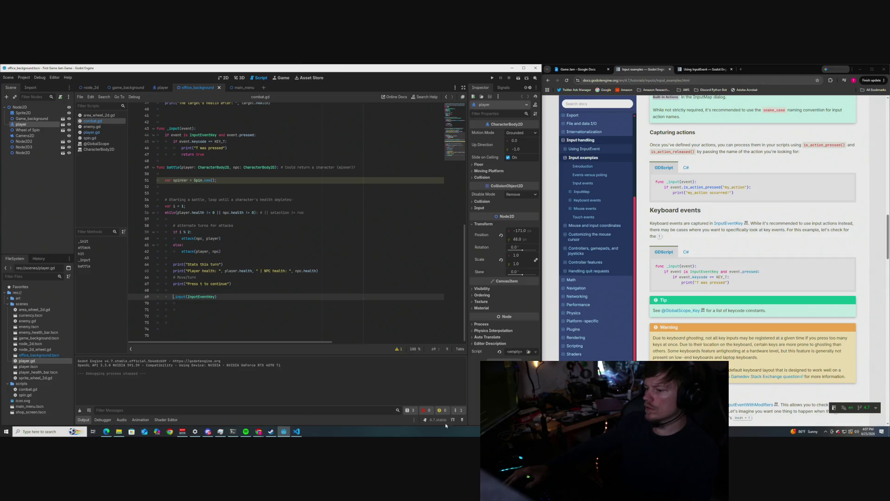
click(232, 432)
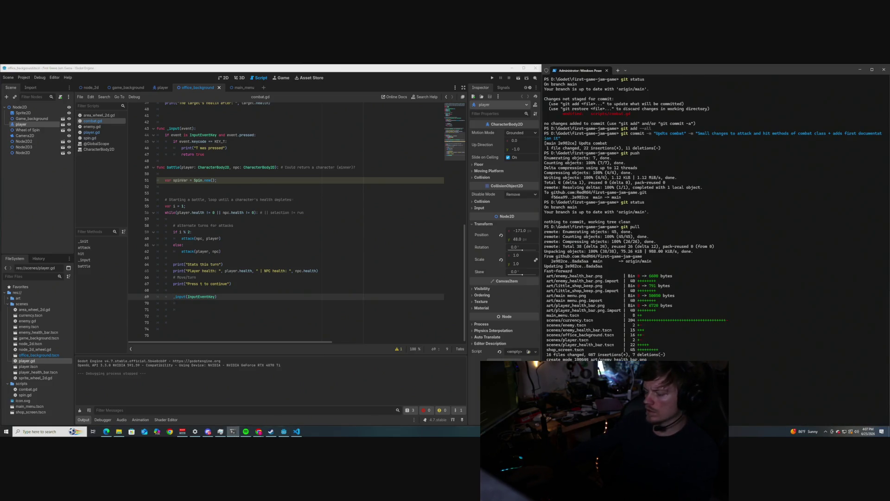
- Run git status in PowerShell to check the repository, then return to Godot
scroll(635, 218, down, 4)
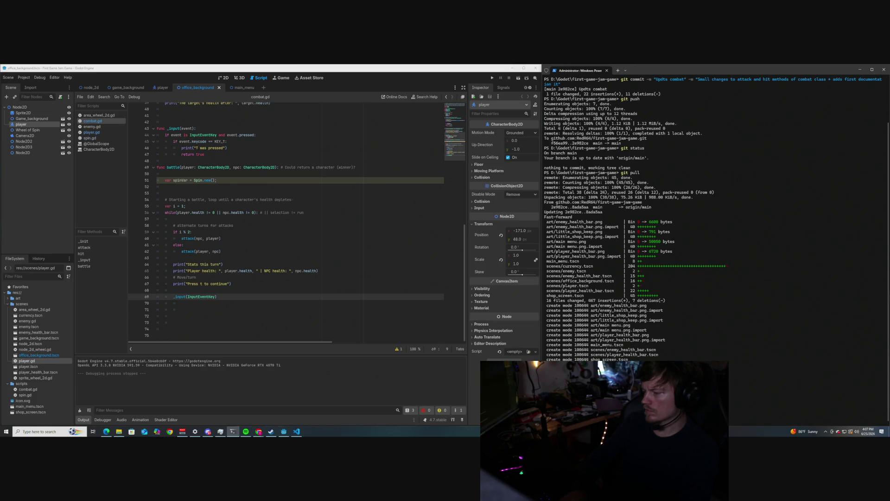
text(git status)
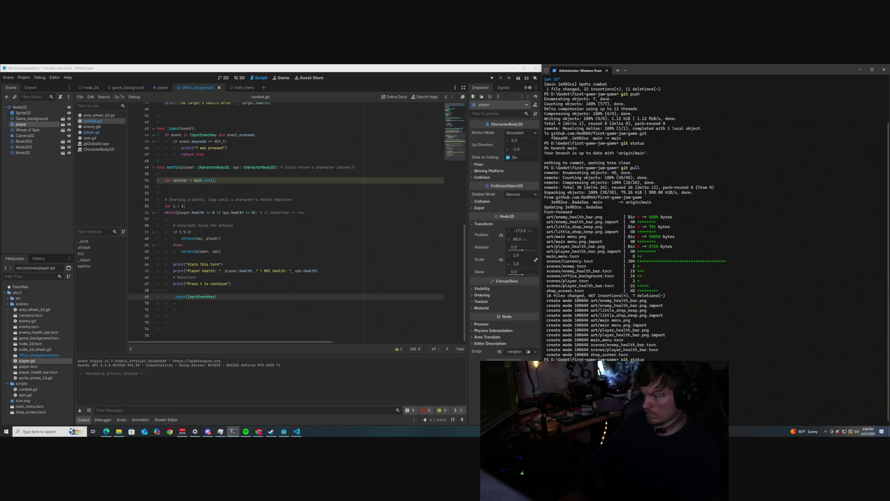
key(Return)
text(git commit -m "Minor combat changes (not working)")
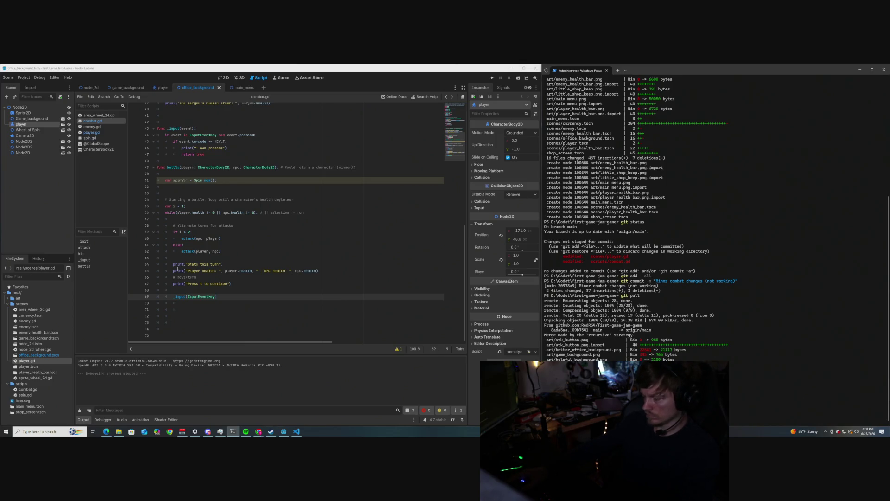
mouse_move(178, 269)
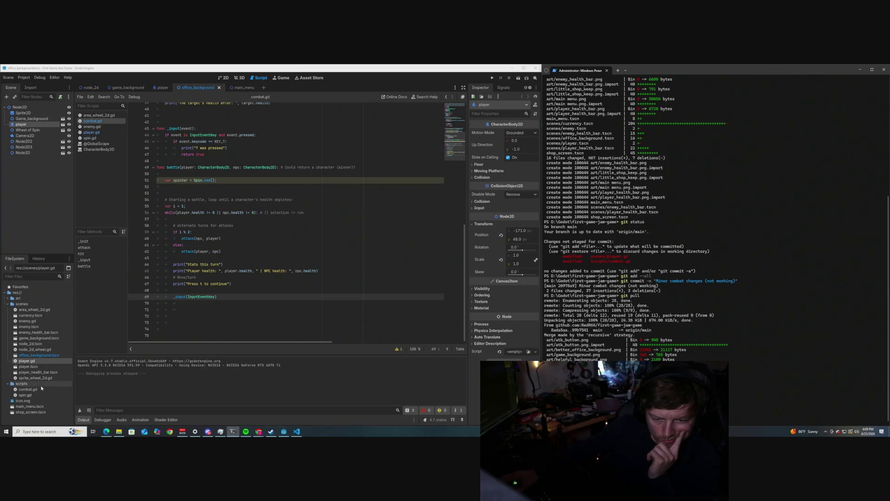
click(236, 254)
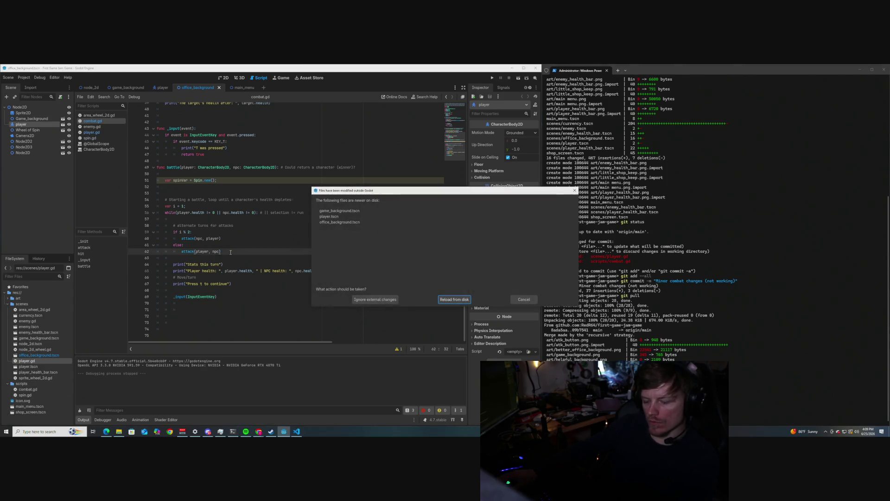
- Reload the changed scene files from disk, then open player.gd and area_wheel_2d.gd
click(454, 299)
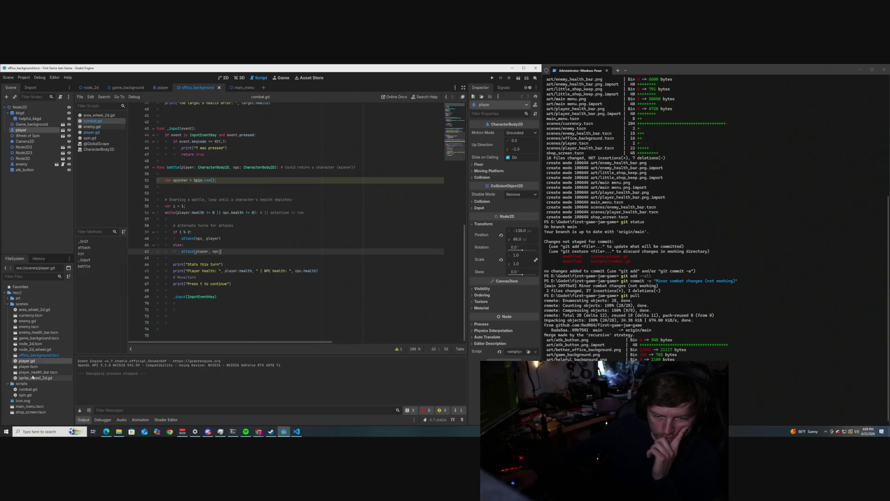
scroll(227, 250, up, 8)
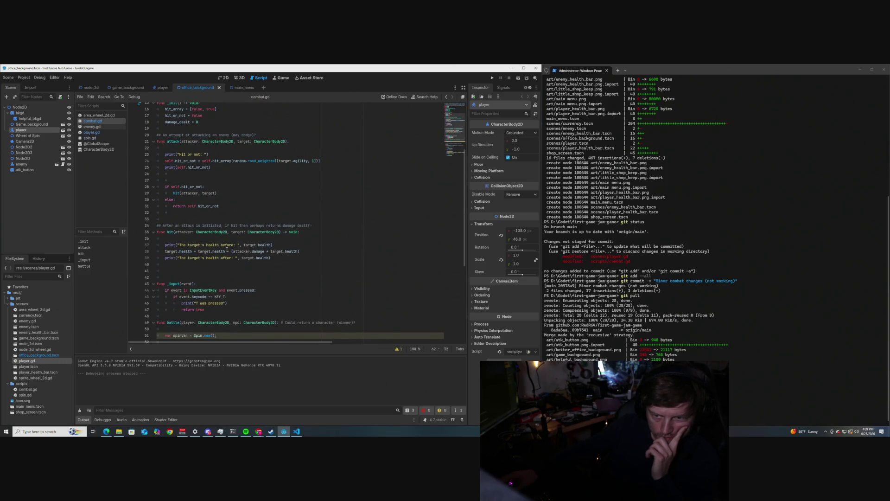
scroll(227, 249, up, 1)
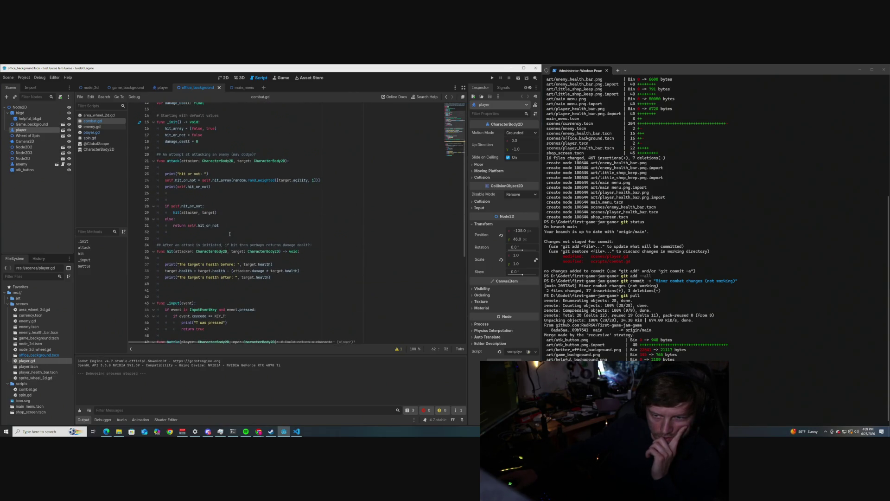
scroll(230, 234, up, 3)
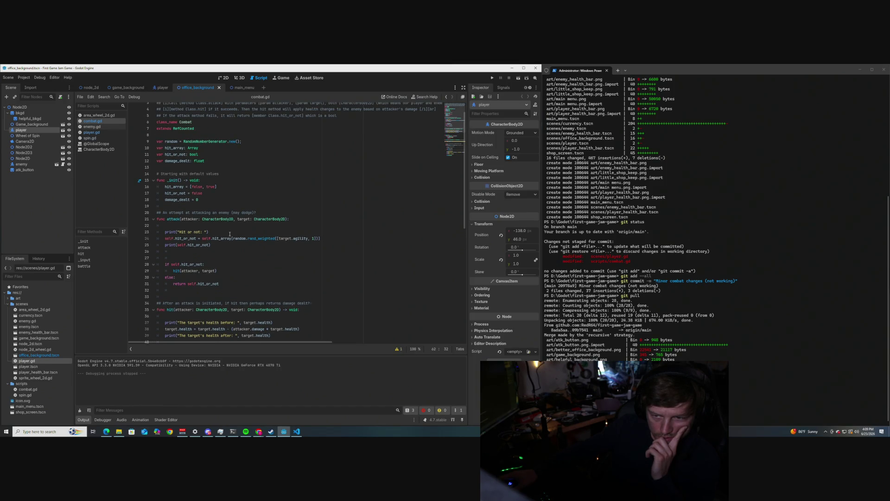
scroll(229, 233, up, 1)
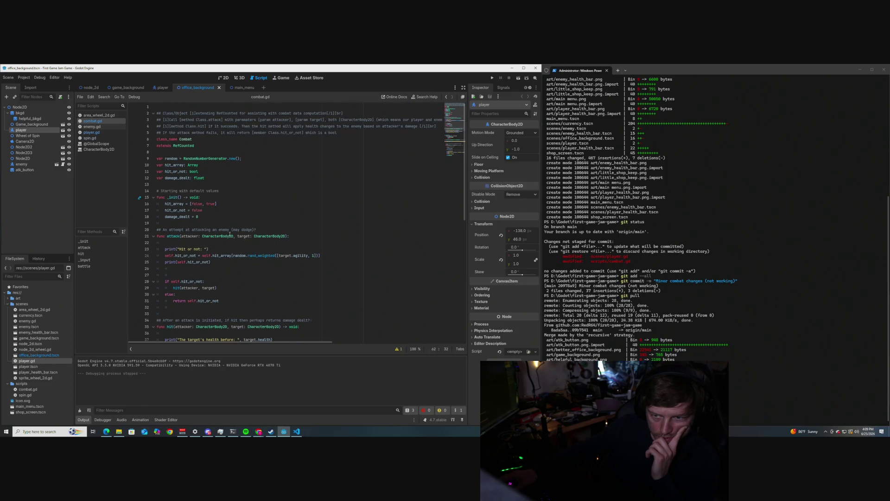
scroll(229, 234, down, 2)
click(89, 132)
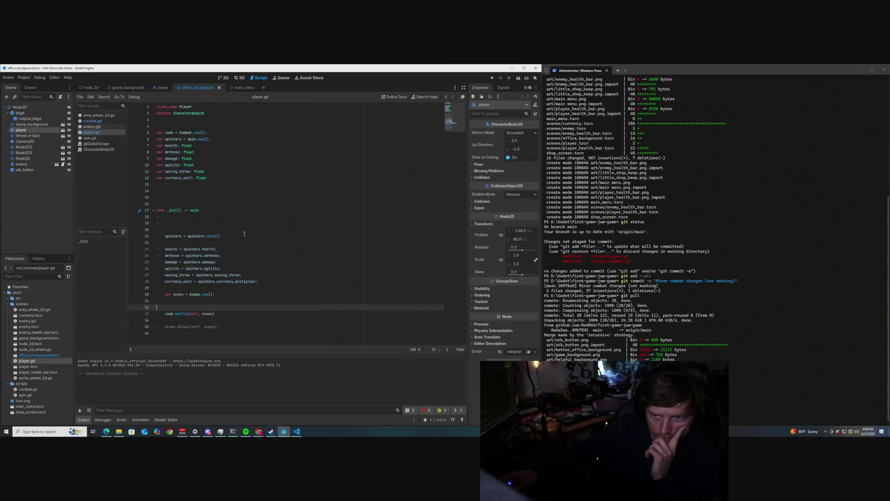
click(99, 116)
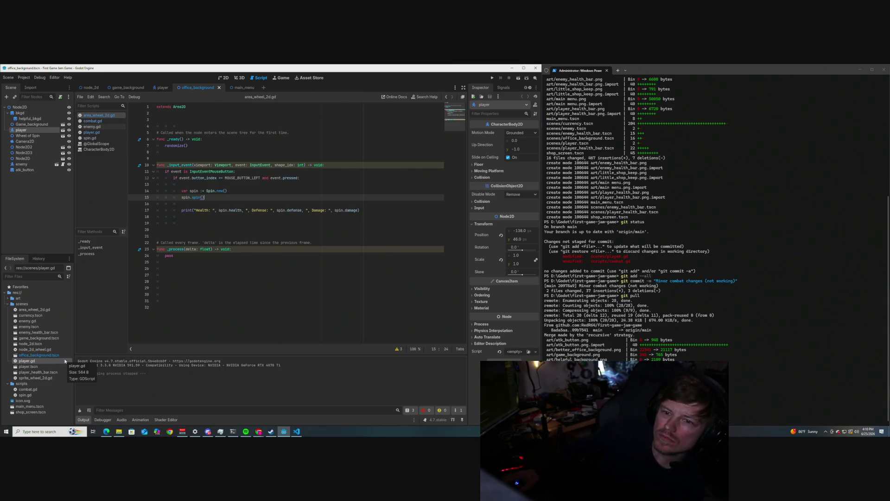
- Run the project, close the game window, and run it again
click(519, 78)
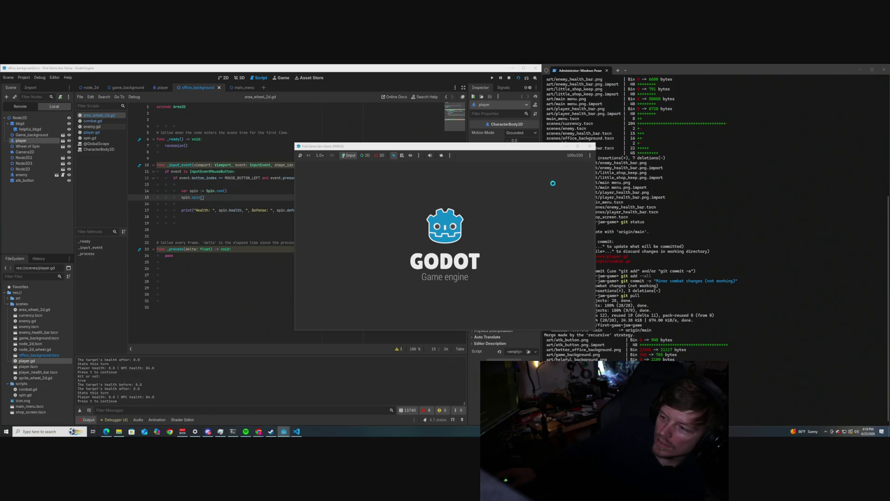
click(590, 147)
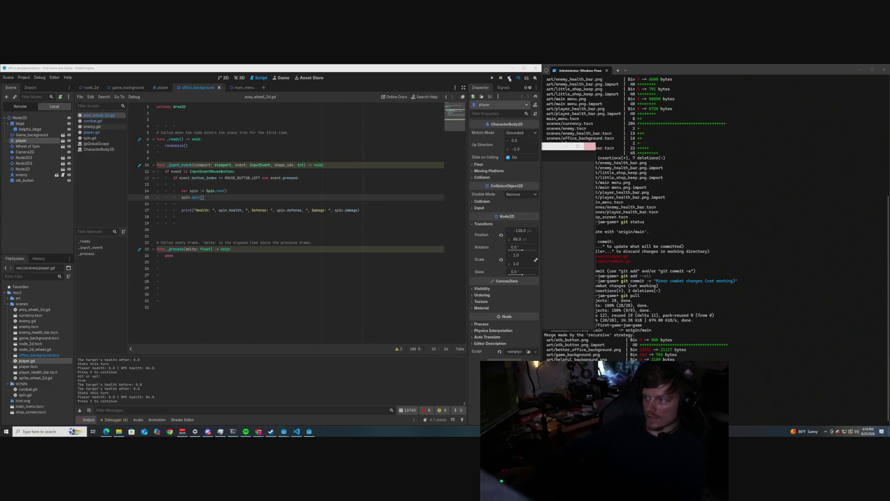
click(509, 79)
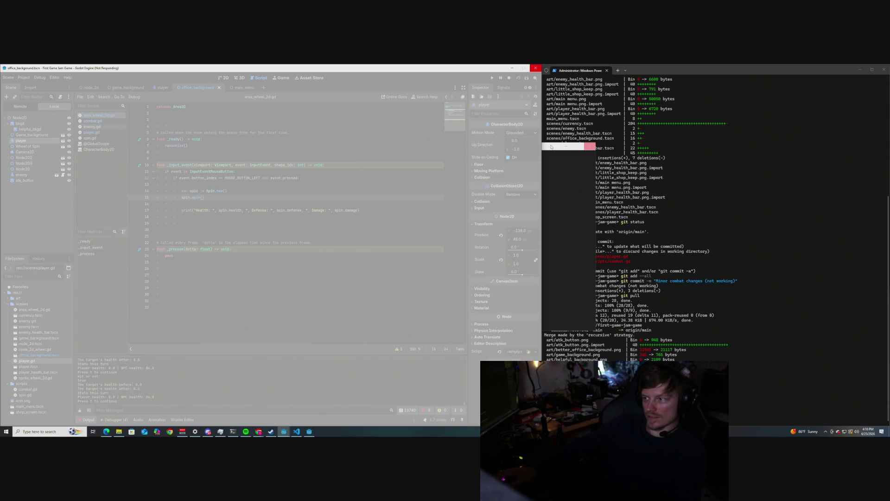
- Close the unresponsive debug game window and force-close Godot through the not-responding prompt
click(591, 148)
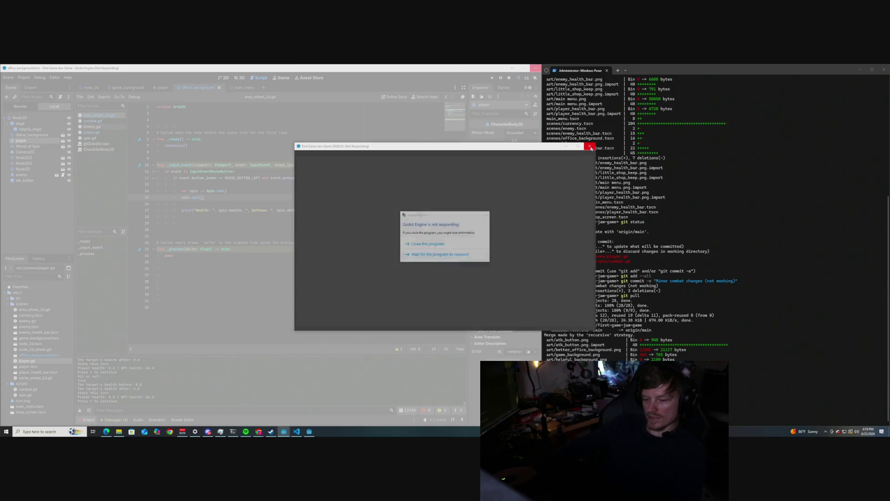
click(427, 234)
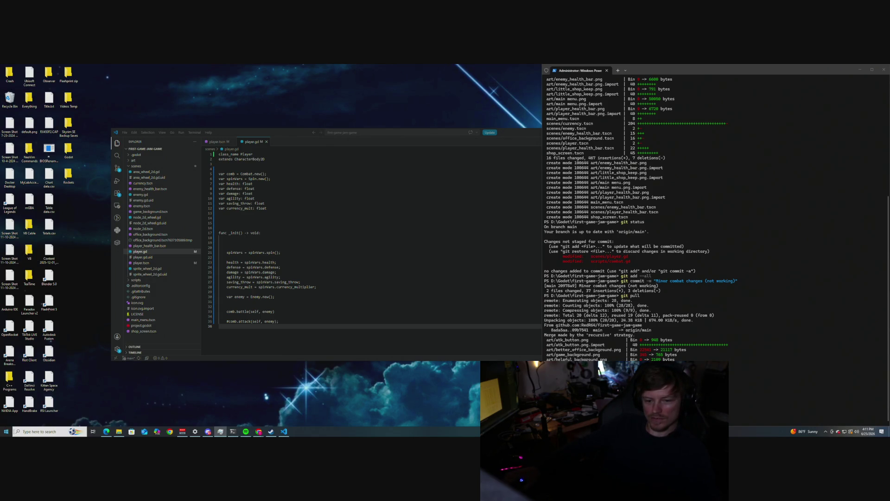
- Search the Start menu for 'godot' and launch Godot 4.7
click(36, 432)
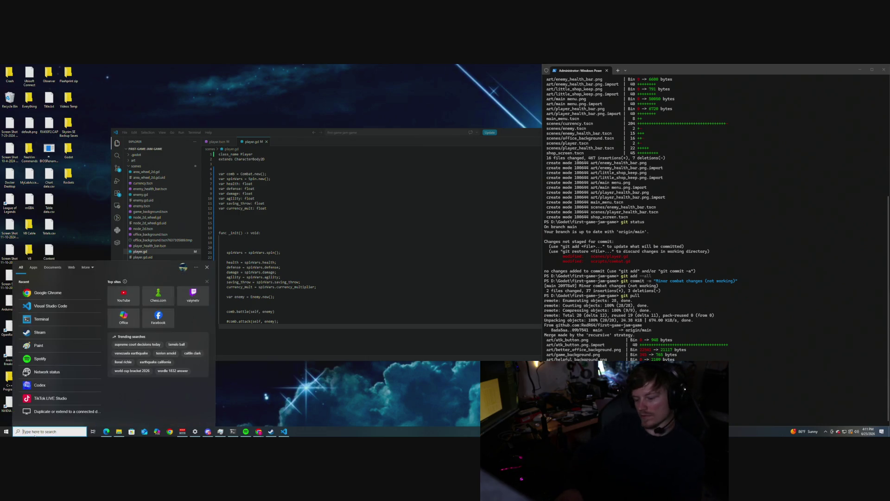
text(godot)
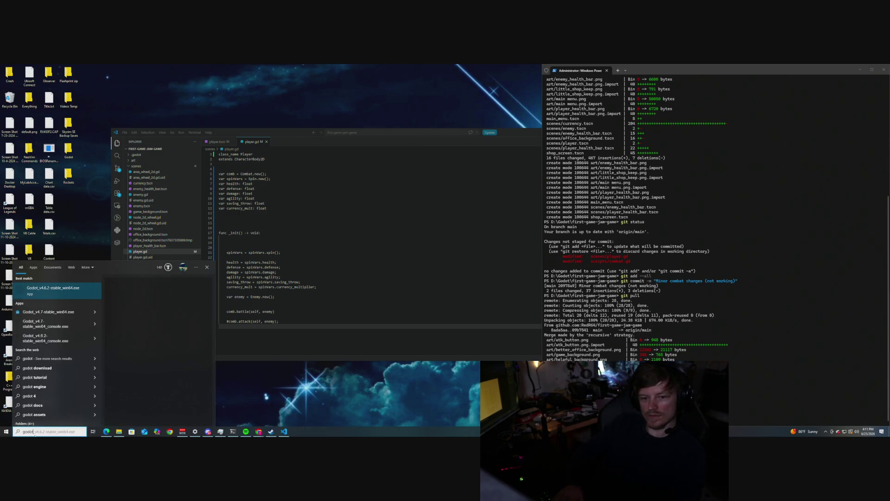
key(Down)
key(Down)
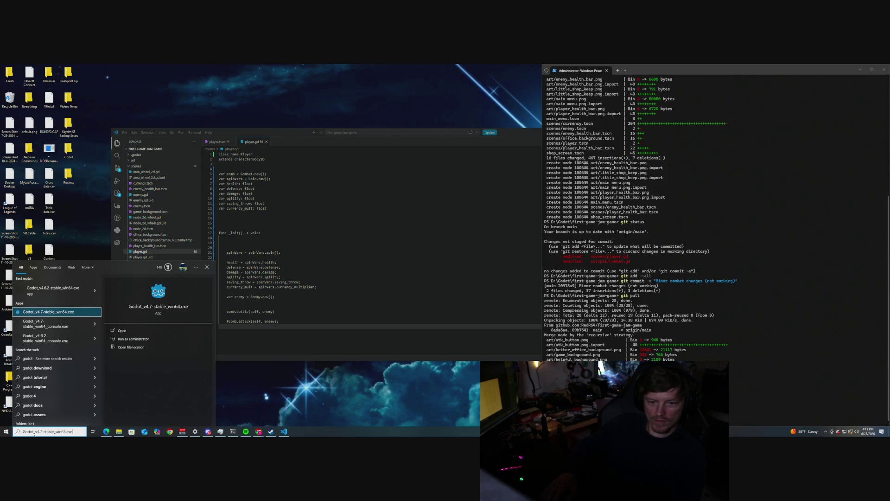
key(Return)
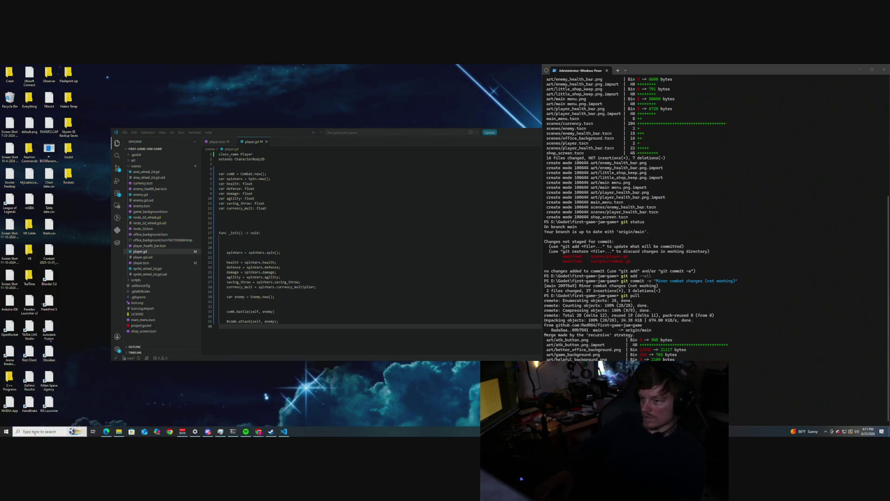
- Select First Game Jam Game in Project Manager and open it in the editor
click(278, 129)
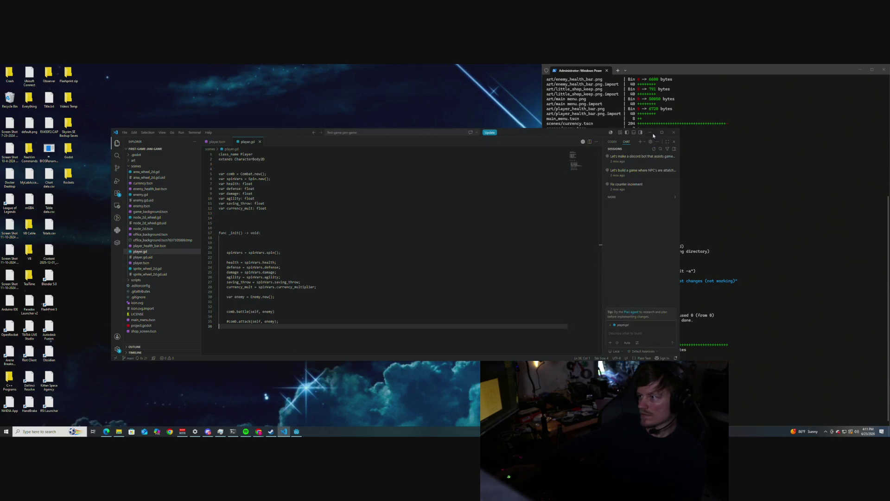
click(652, 137)
click(486, 175)
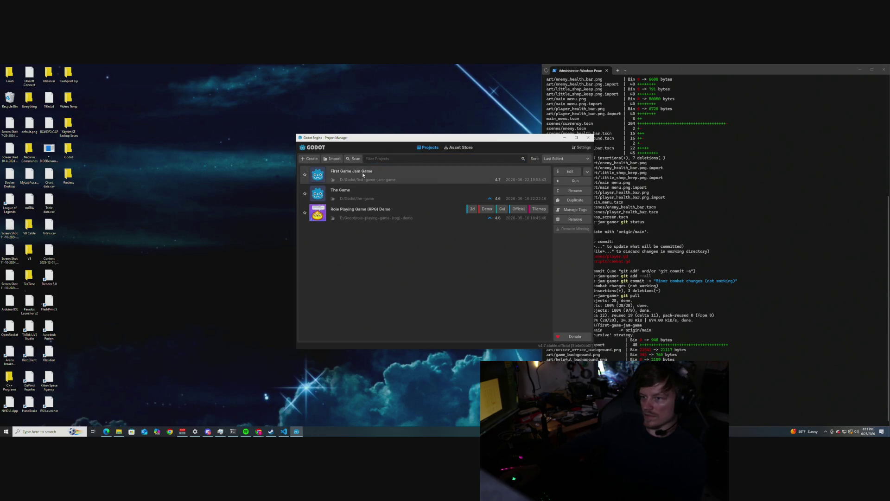
click(565, 182)
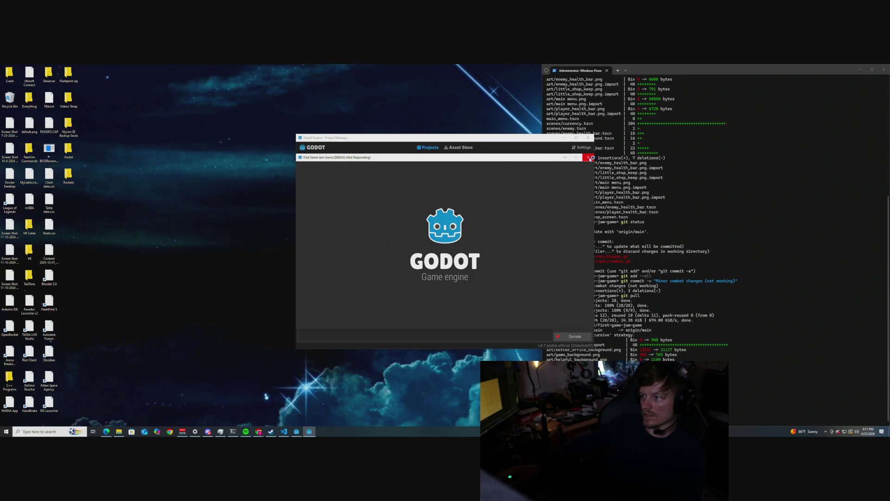
click(589, 158)
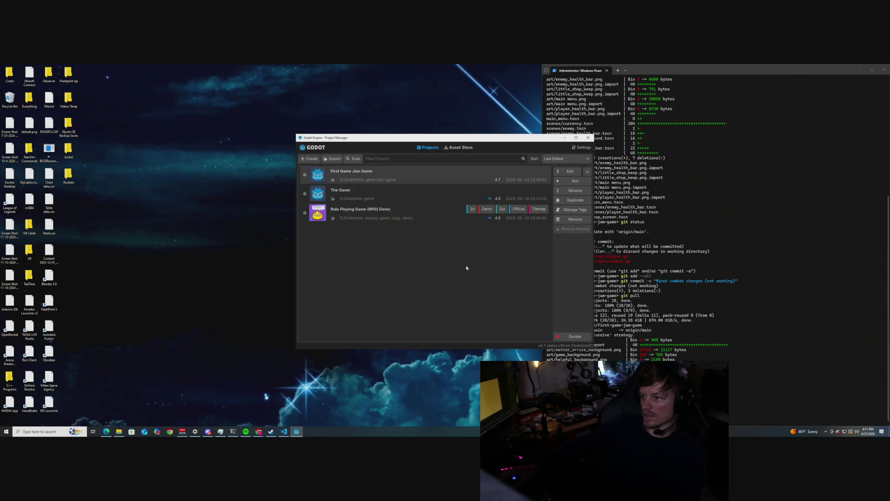
drag(468, 139, 377, 141)
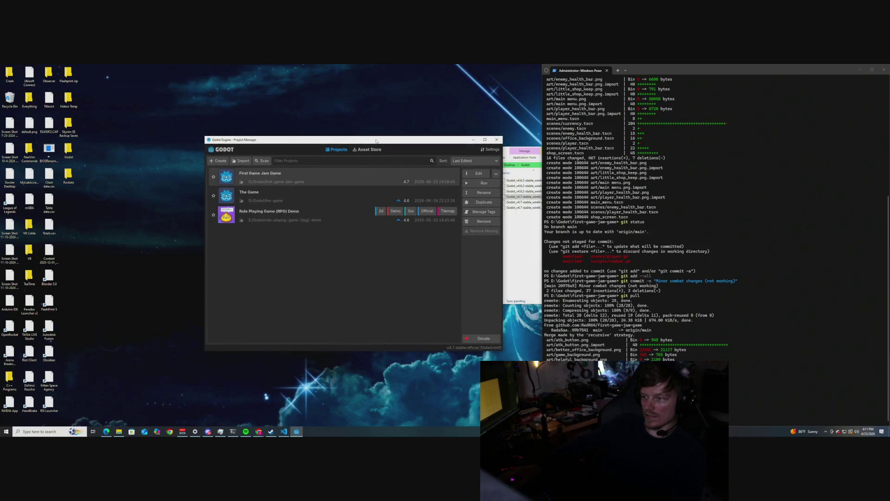
key(Return)
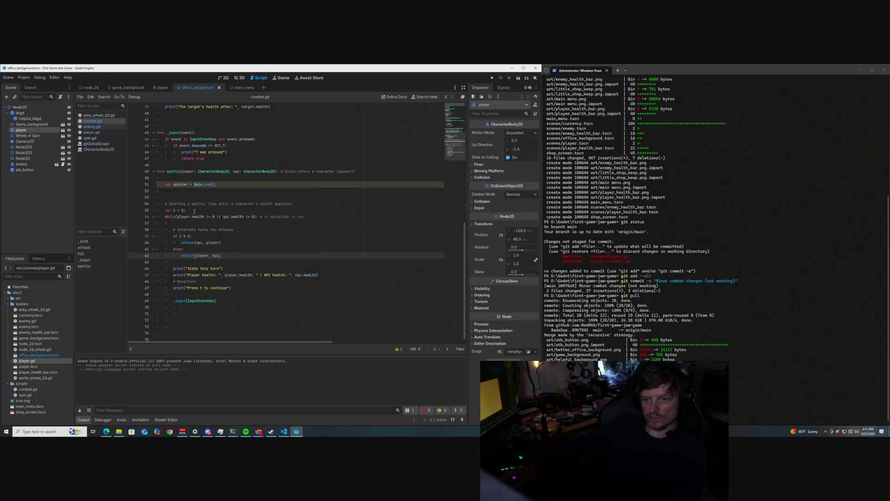
- In combat.gd, comment out battle loop lines 54–70, add a pass stub, and save
click(173, 177)
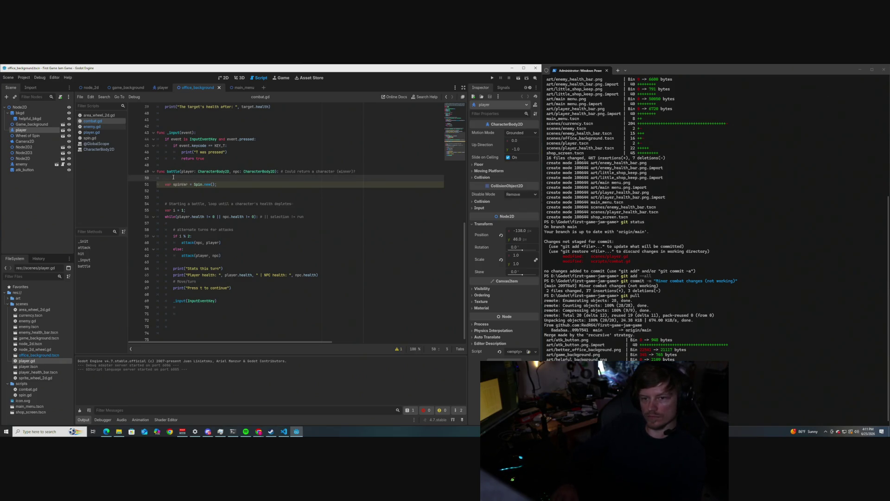
drag(180, 307, 165, 185)
key(ctrl+k)
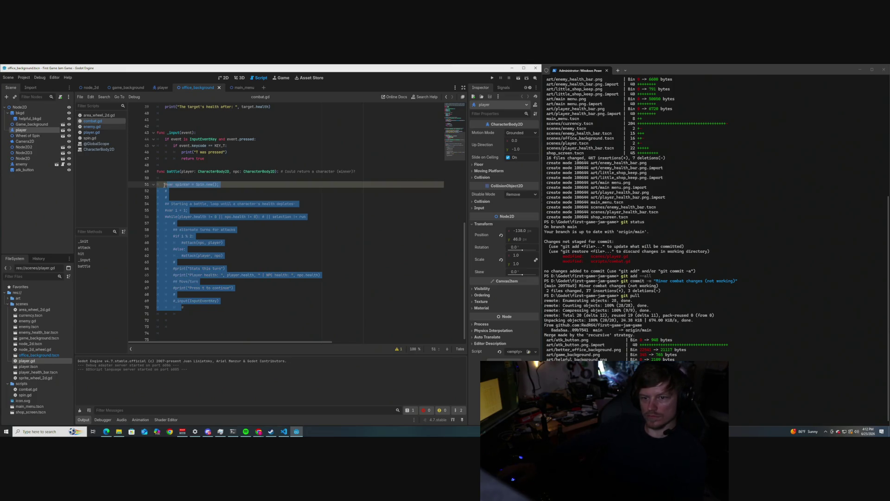
click(173, 177)
text(pass)
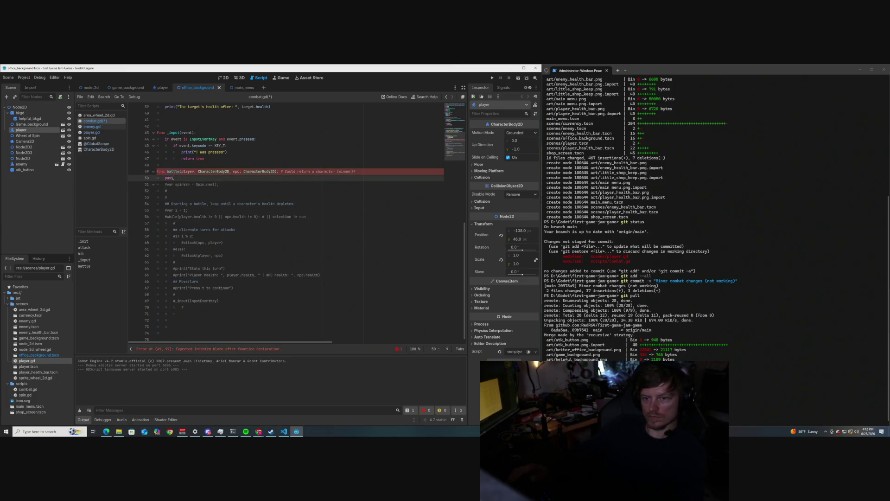
scroll(194, 200, up, 1)
key(ctrl+s)
scroll(217, 226, up, 1)
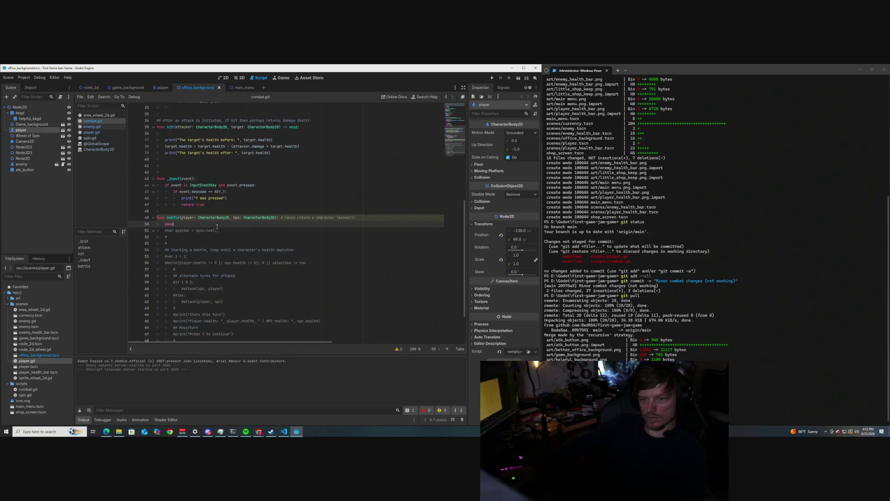
scroll(235, 226, down, 2)
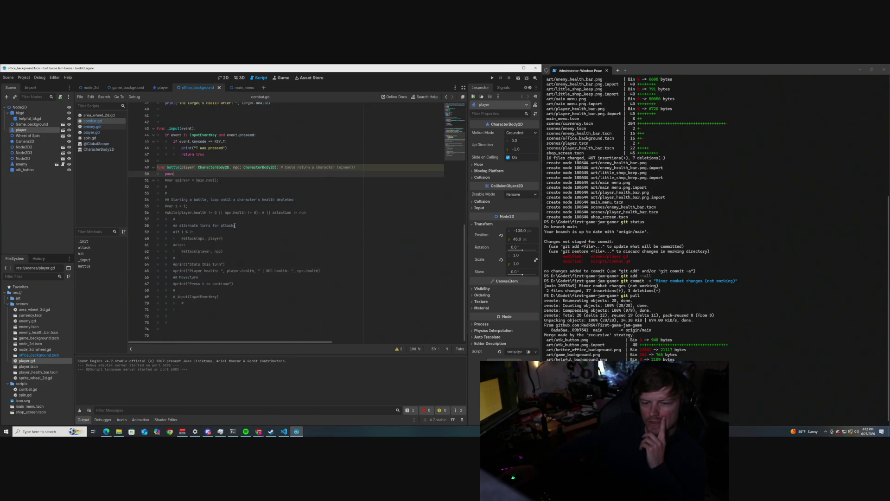
scroll(234, 225, up, 3)
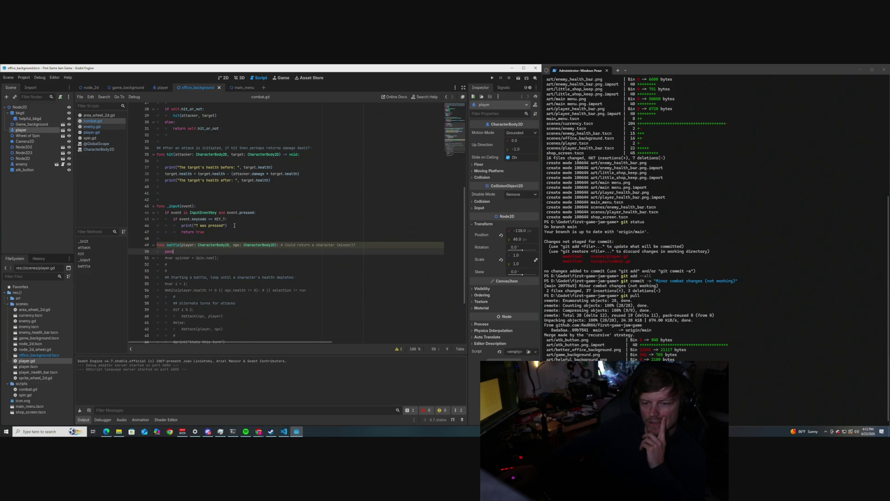
- Comment out comb.battle(self, enemy) on line 33 of player.gd and run the scene
click(91, 132)
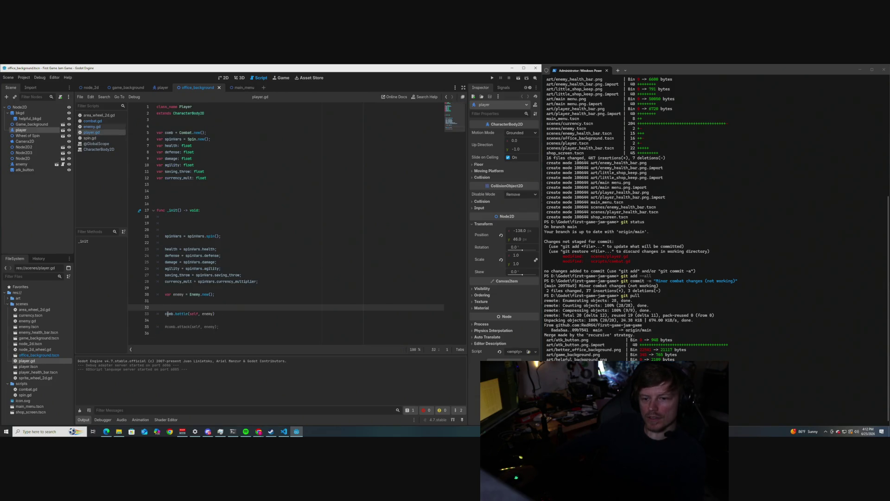
key(Down)
key(Home)
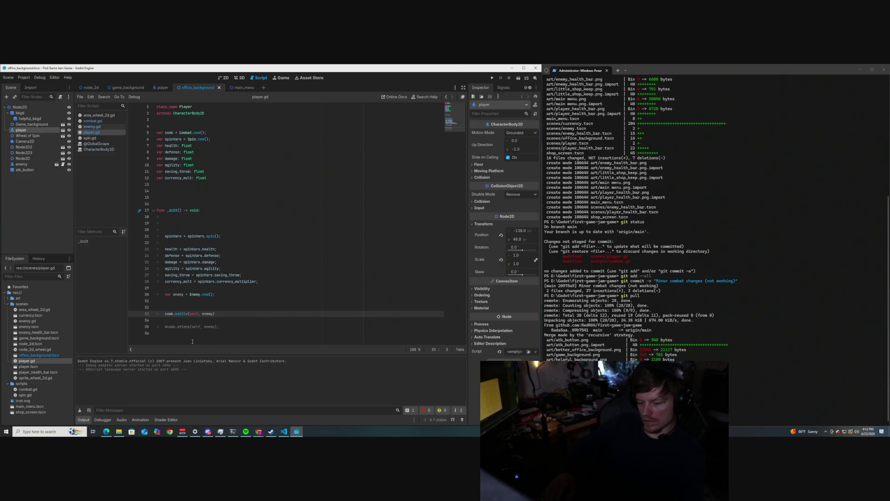
text(#)
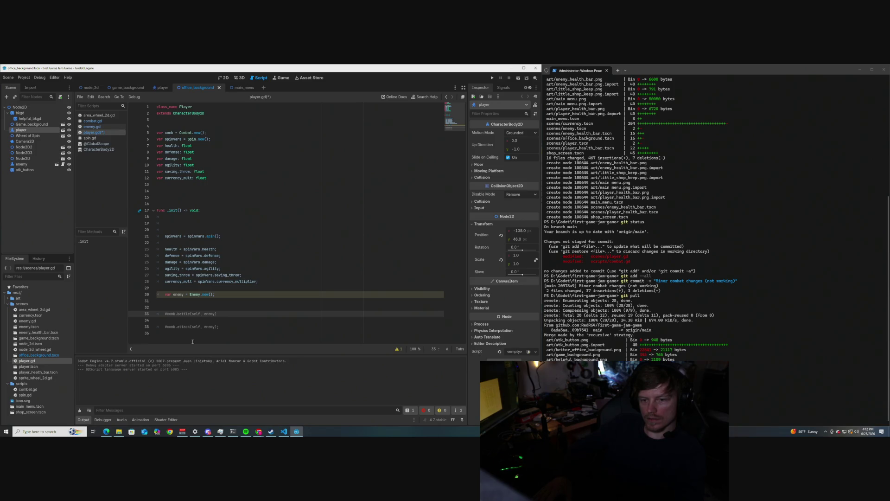
click(36, 201)
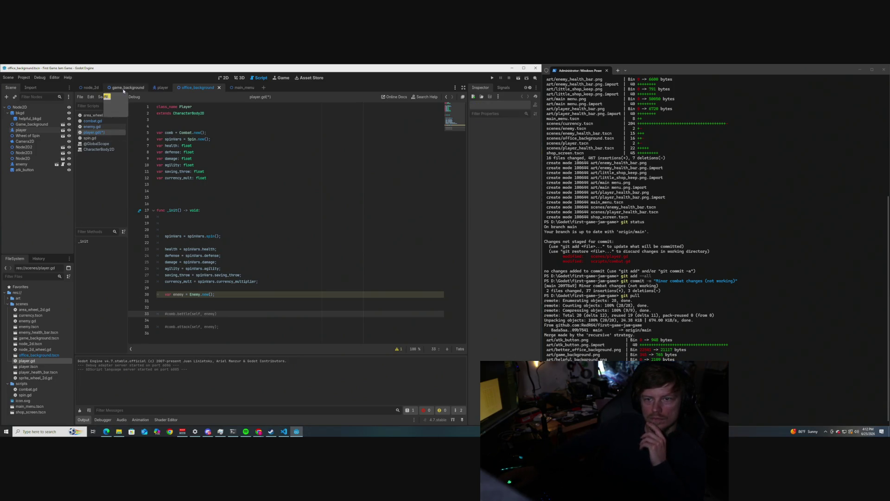
key(F6)
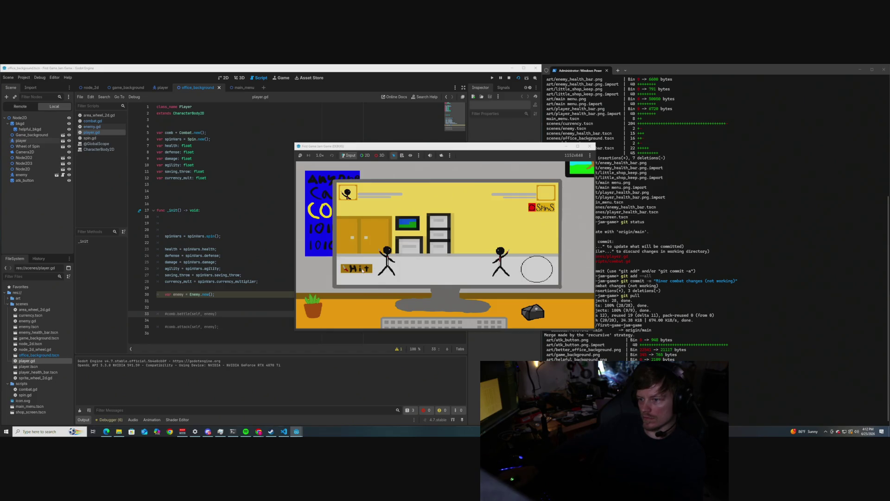
- Spin the wheel five times to print new Health/Defense/Damage stats, then close the game
click(546, 272)
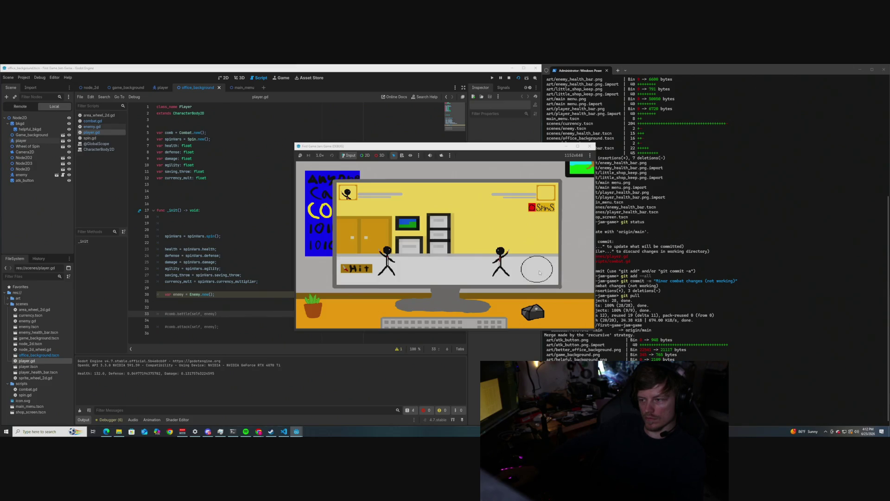
click(540, 273)
click(540, 273)
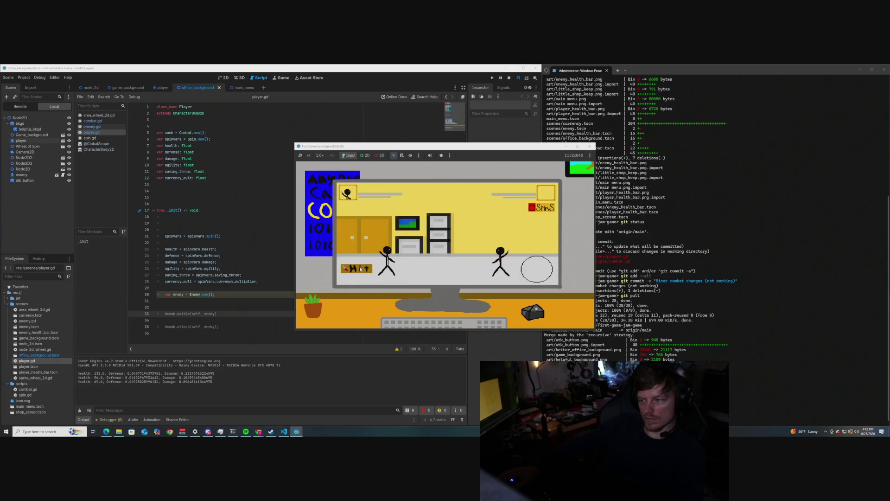
click(538, 273)
click(539, 273)
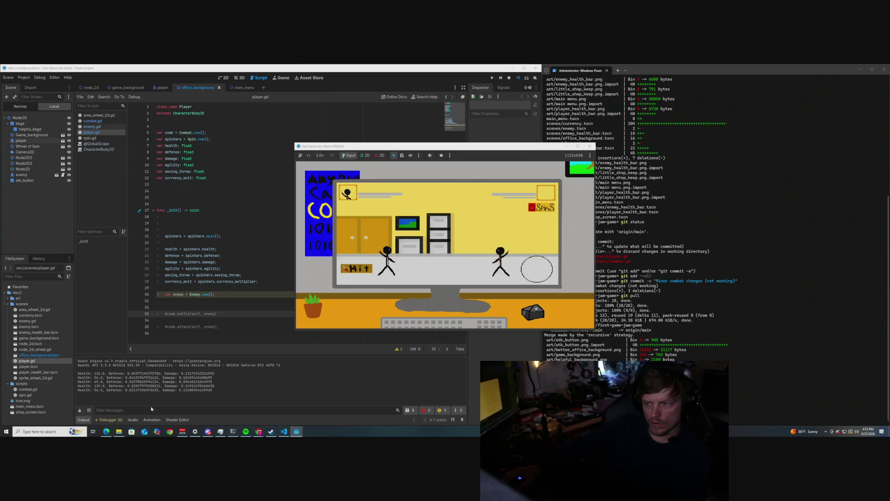
click(589, 146)
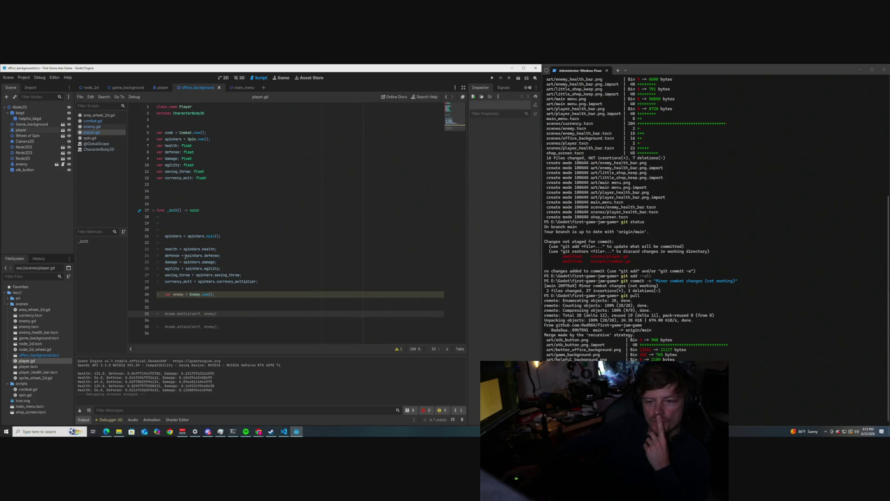
- Review area_wheel_2d.gd, then open spin.gd and scroll down to its spin() function
mouse_move(185, 256)
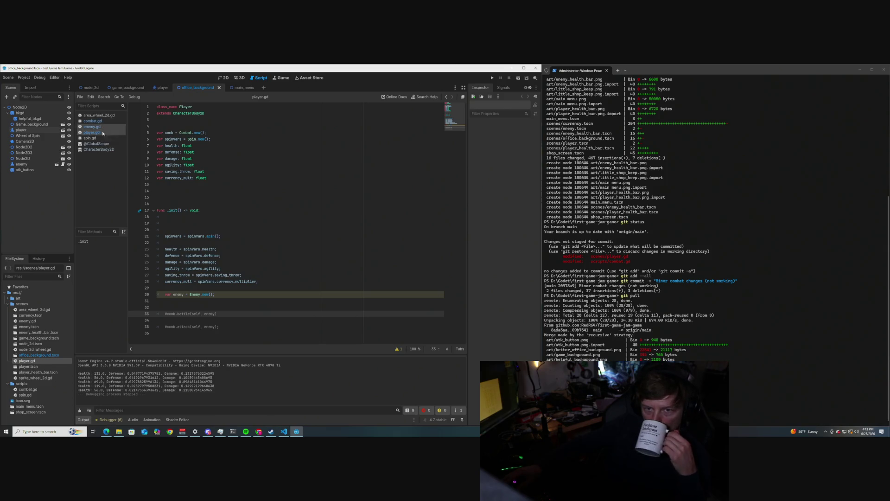
click(100, 115)
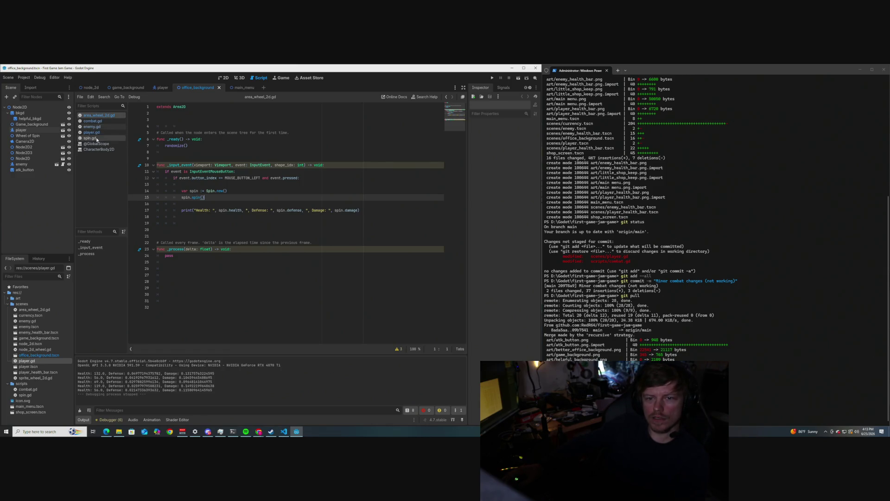
click(96, 137)
scroll(243, 231, down, 9)
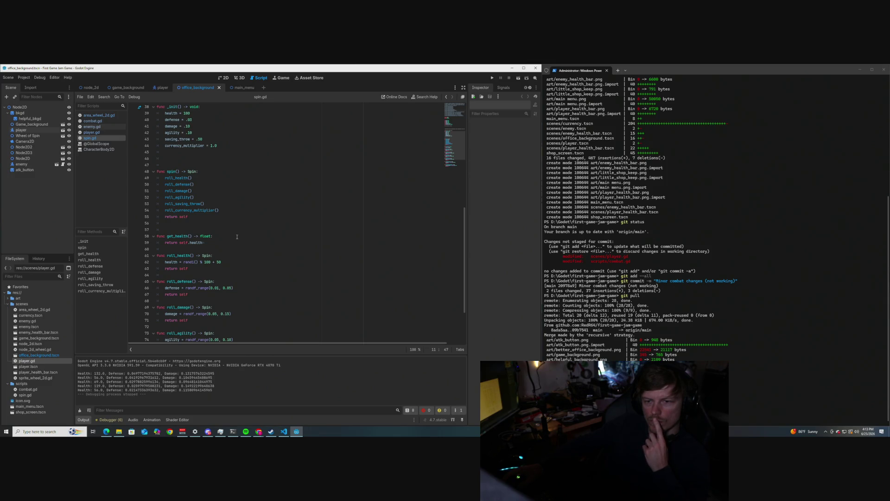
- Add a new func attack_spin() -> Spin: signature below spin()
scroll(237, 237, up, 1)
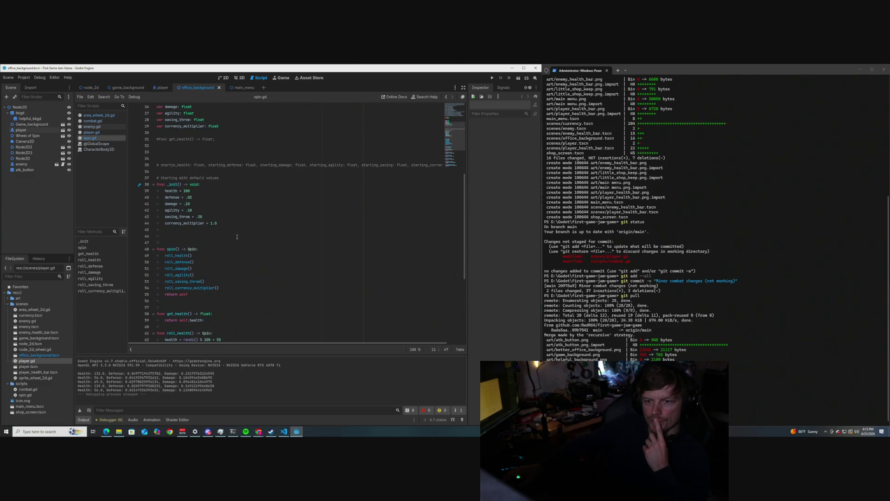
drag(188, 236, 156, 190)
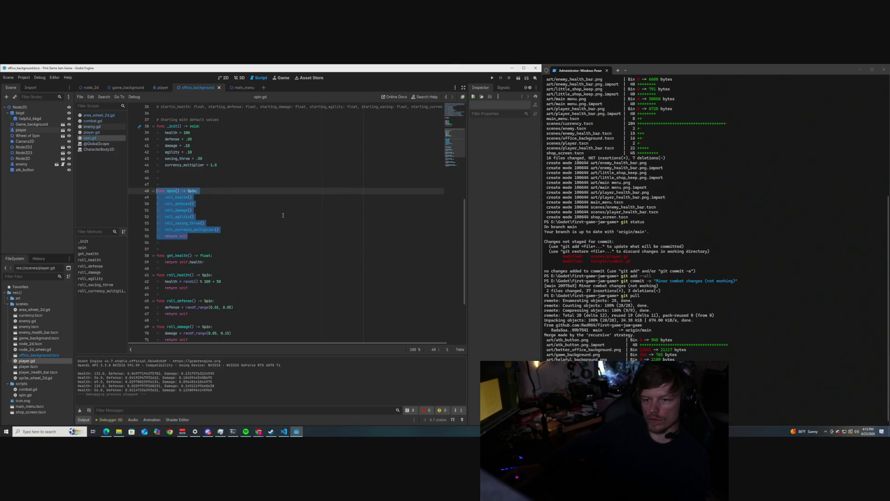
click(215, 237)
key(Return)
key(Return)
text(fu)
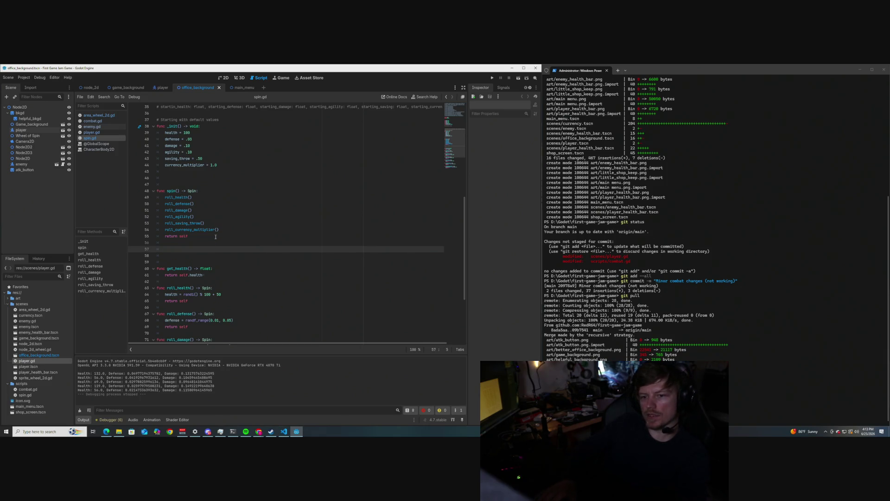
text(nc a)
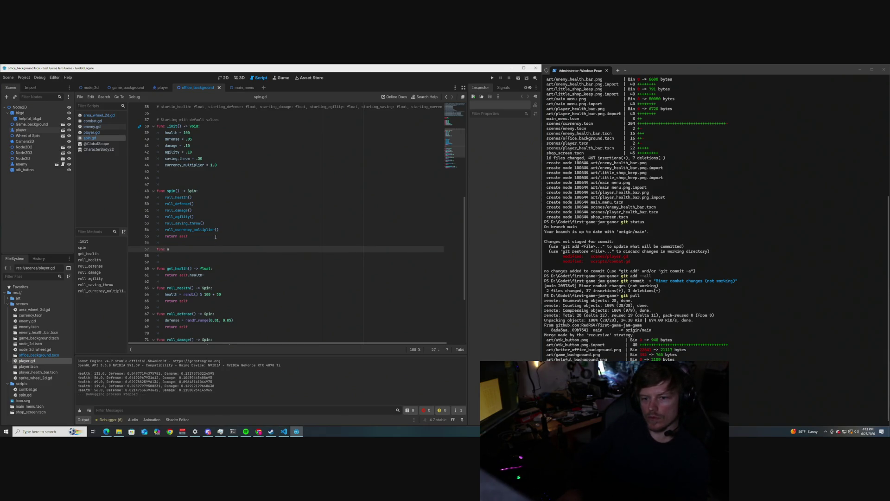
text(ttack_spin() -)
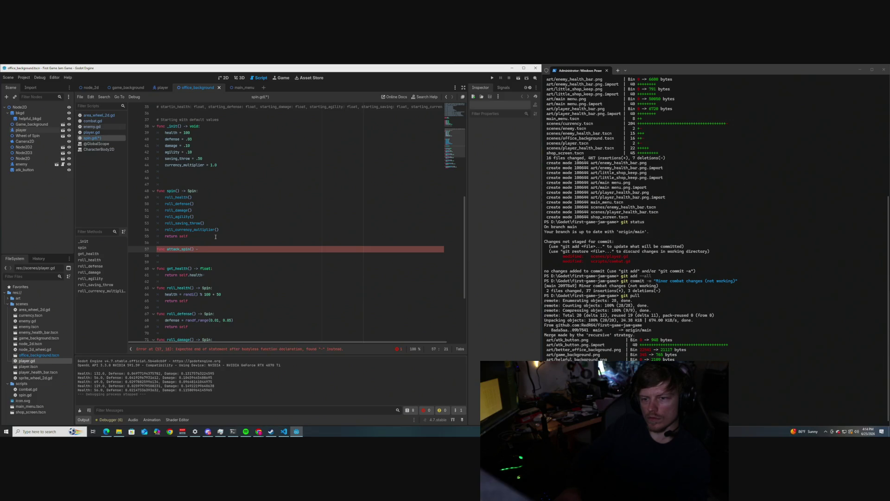
text(pin)
key(Left)
key(Left)
text(spin)
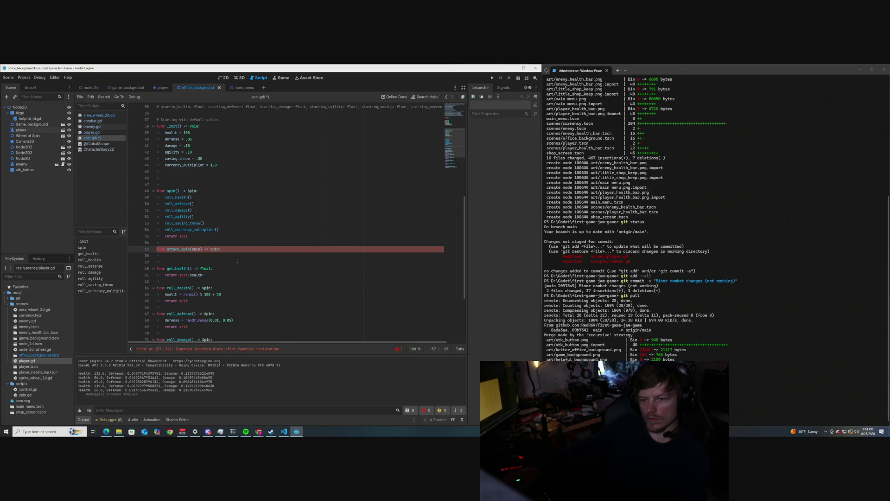
drag(222, 250, 189, 249)
click(195, 249)
click(202, 249)
key(BackSpace)
key(BackSpace)
key(BackSpace)
click(217, 249)
key(Return)
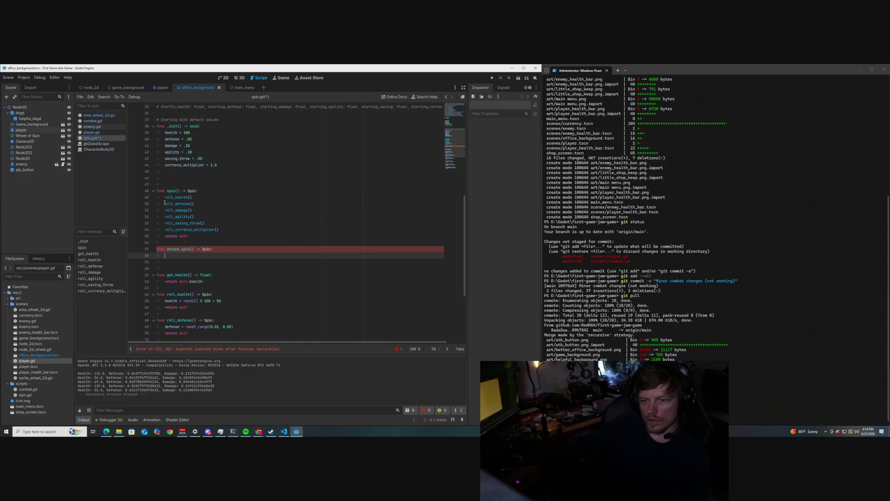
- Paste the roll_defense through roll_currency_multiplier calls into attack_spin and end it with return self
drag(165, 203, 197, 218)
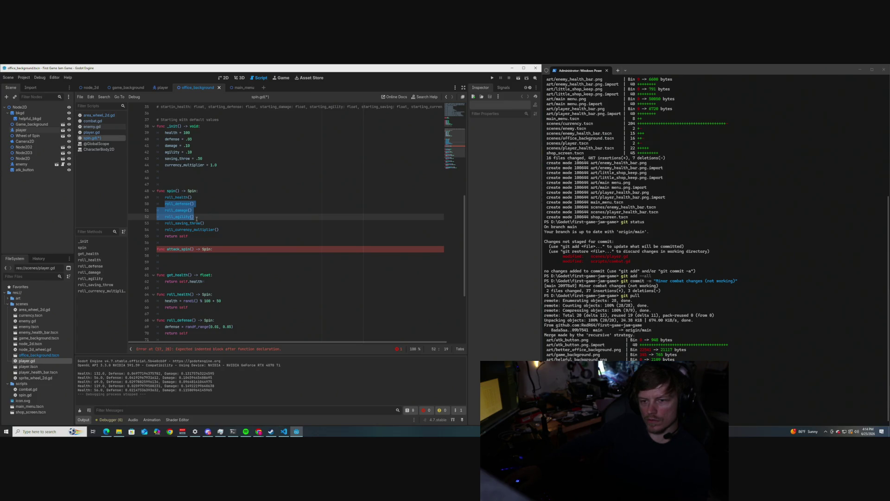
drag(196, 219, 220, 230)
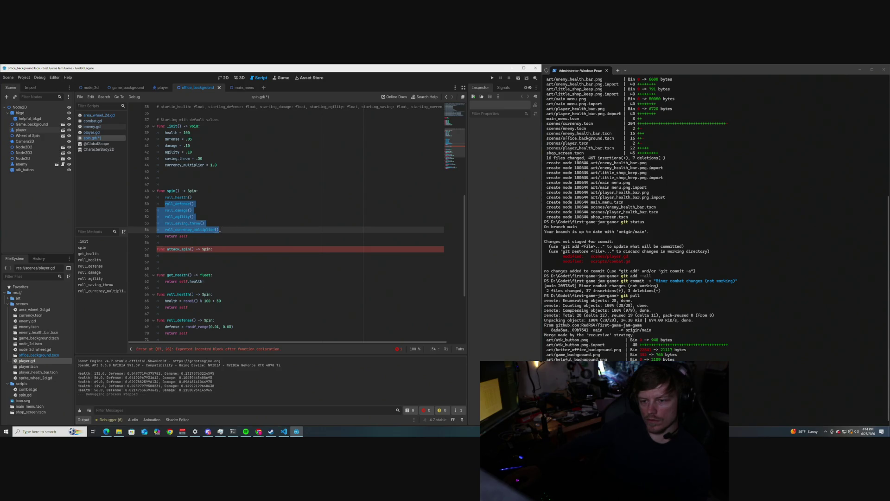
key(ctrl+c)
click(196, 255)
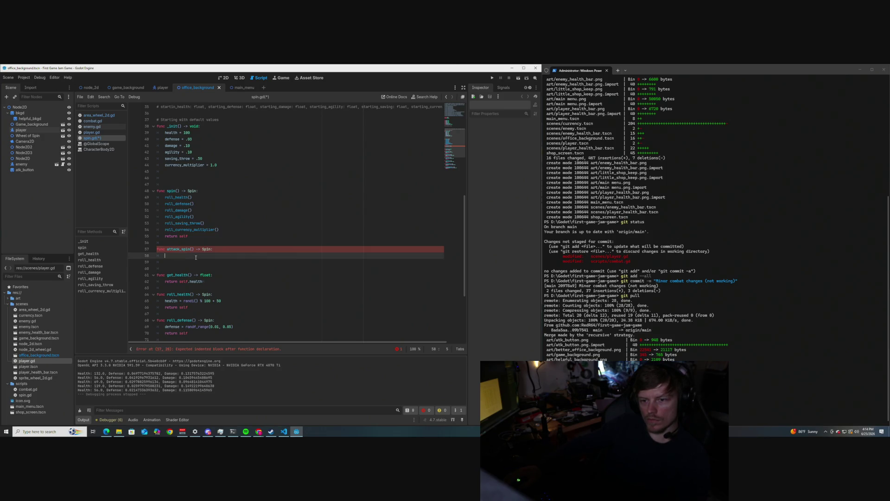
key(ctrl+v)
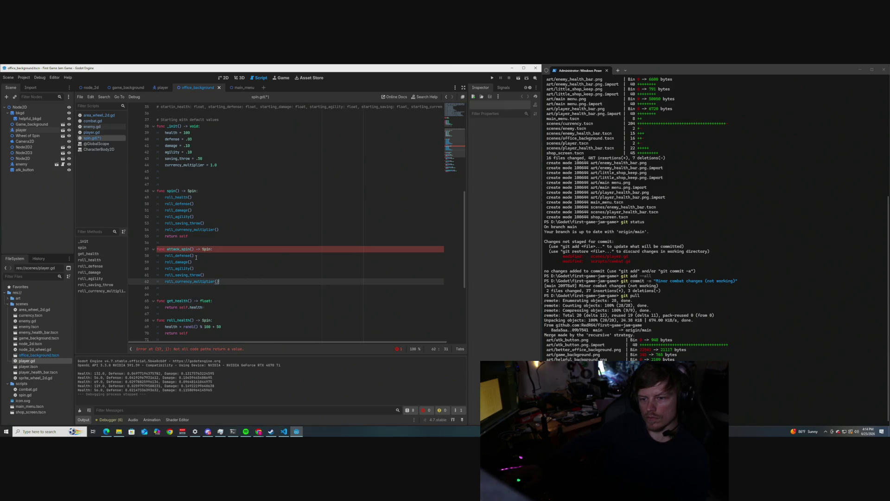
key(Return)
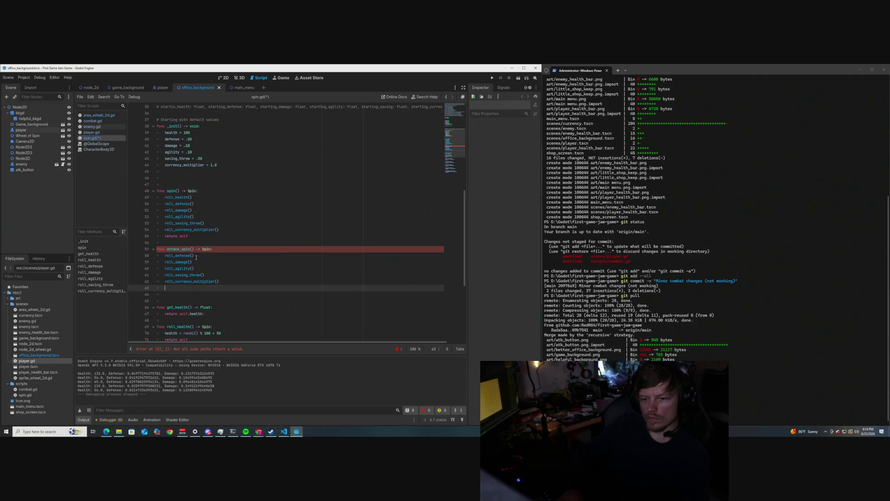
text(return self)
click(231, 249)
scroll(262, 277, down, 3)
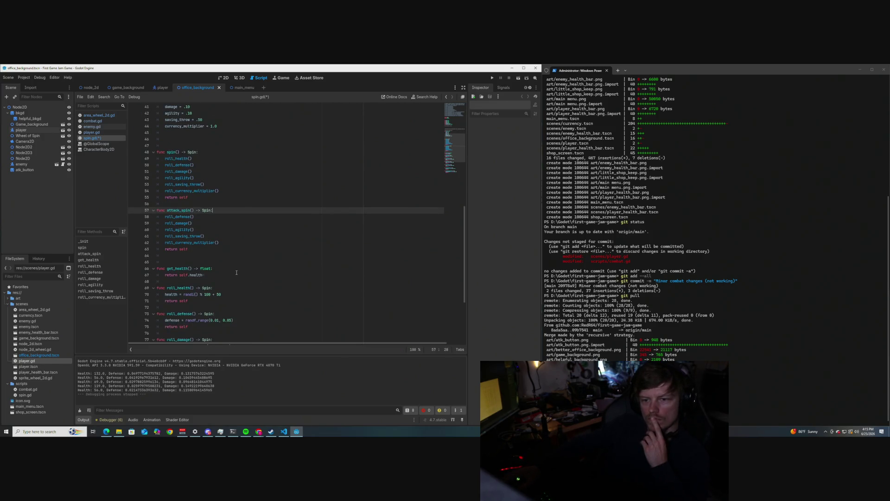
scroll(236, 272, up, 4)
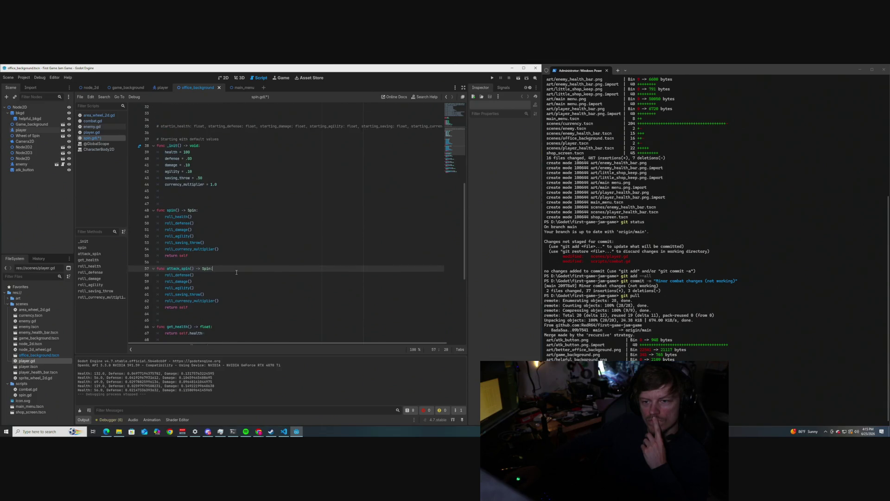
scroll(237, 272, down, 1)
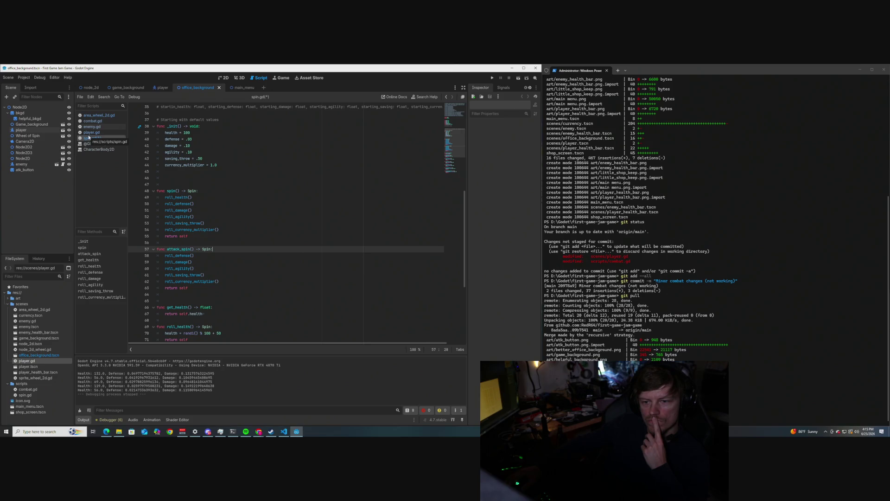
click(91, 132)
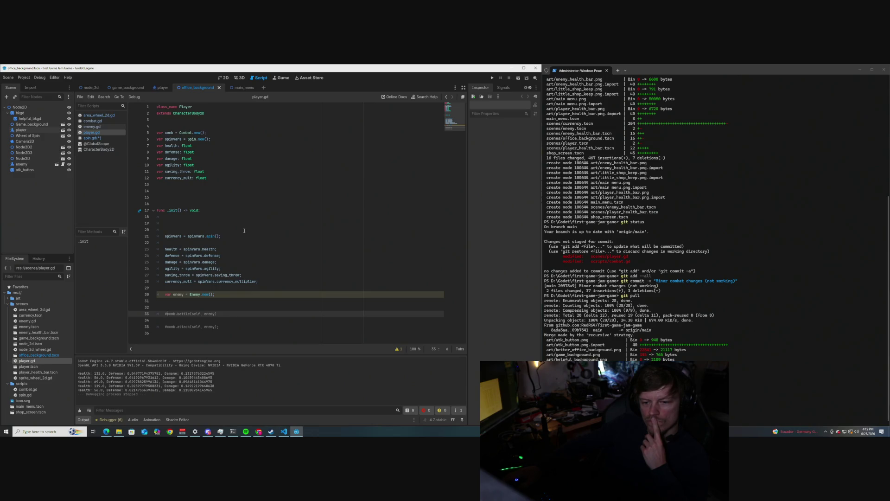
- Scroll through combat.gd's battle function, then switch to area_wheel_2d.gd
click(94, 122)
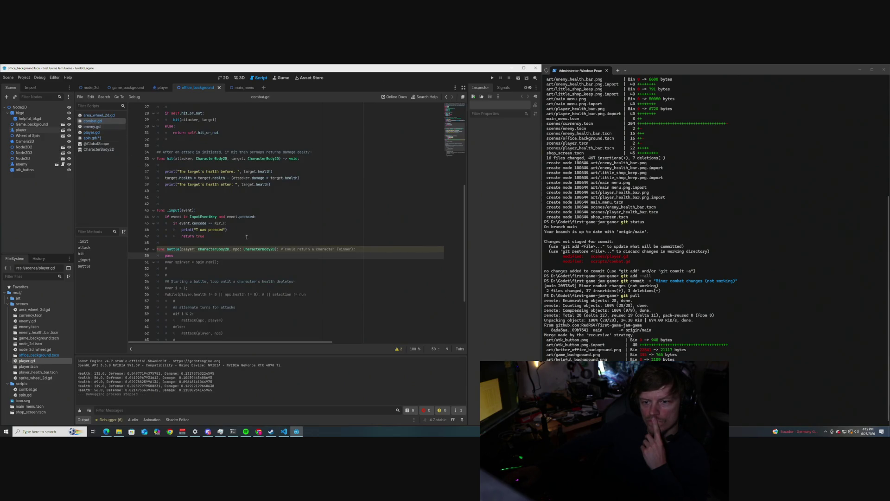
scroll(241, 246, up, 1)
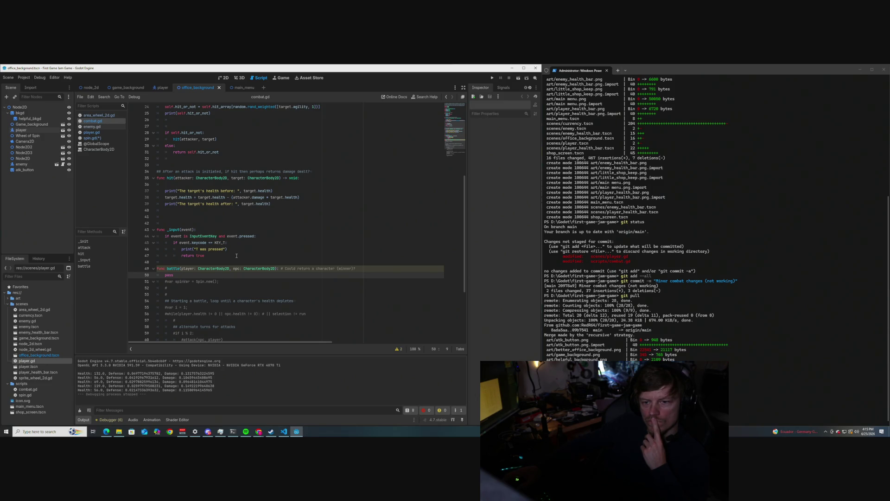
scroll(237, 256, up, 3)
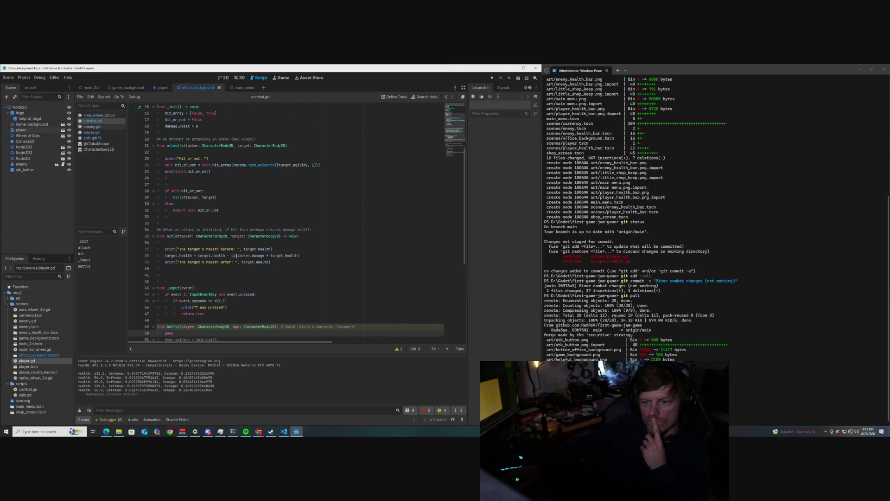
scroll(236, 255, down, 3)
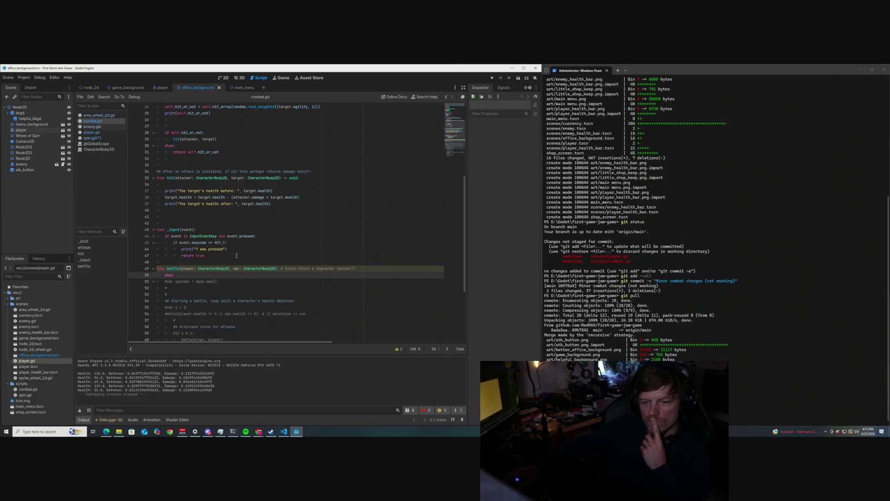
scroll(237, 255, down, 3)
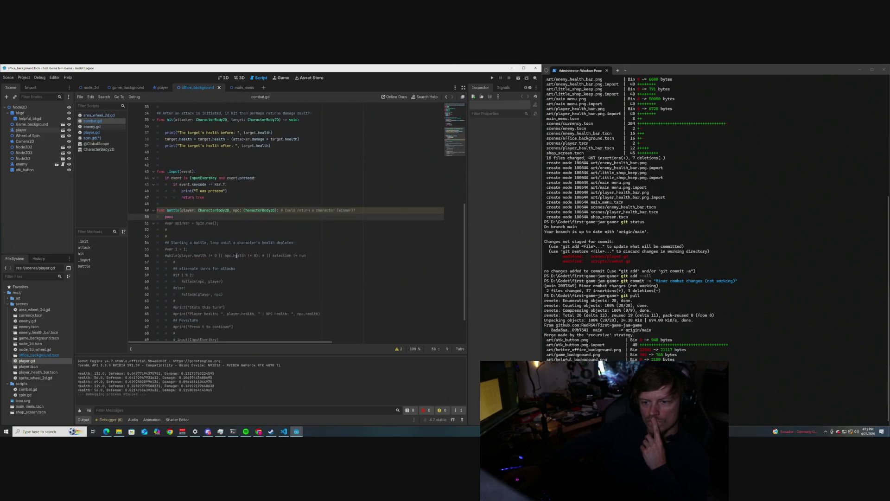
scroll(236, 255, up, 2)
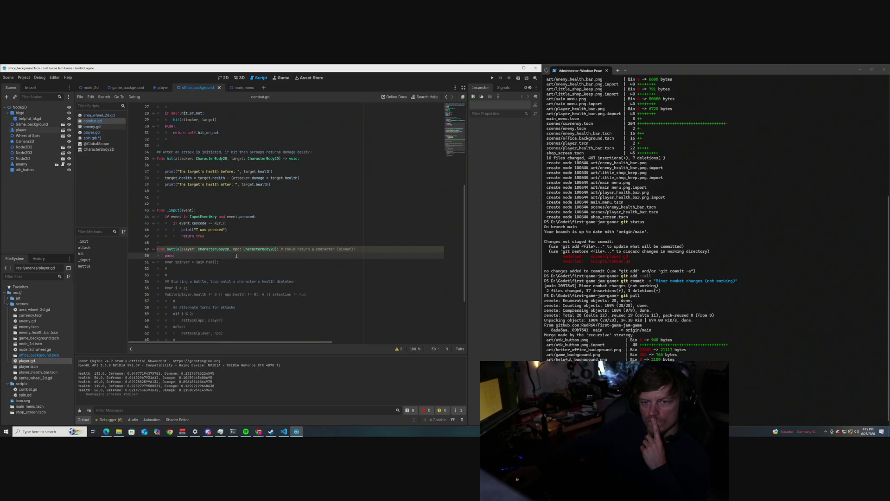
click(99, 115)
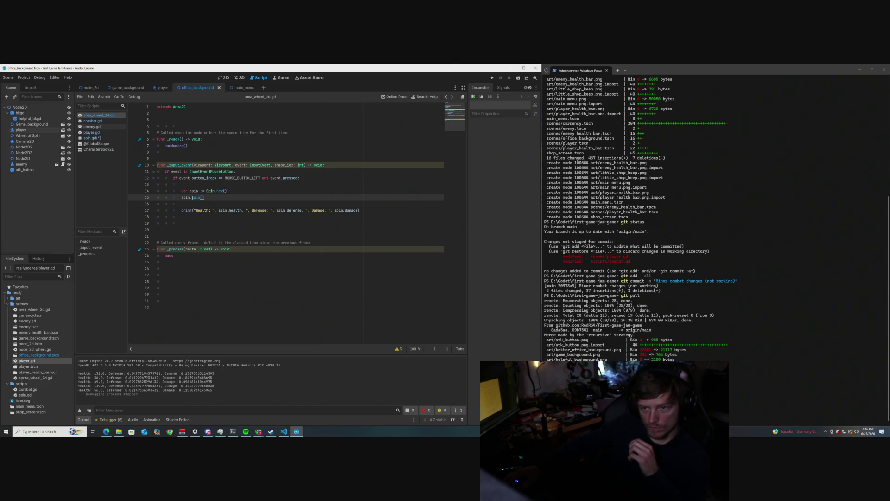
- Change spin.spin() on line 15 to spin.attack_spin(), save, and add blank lines below
click(193, 198)
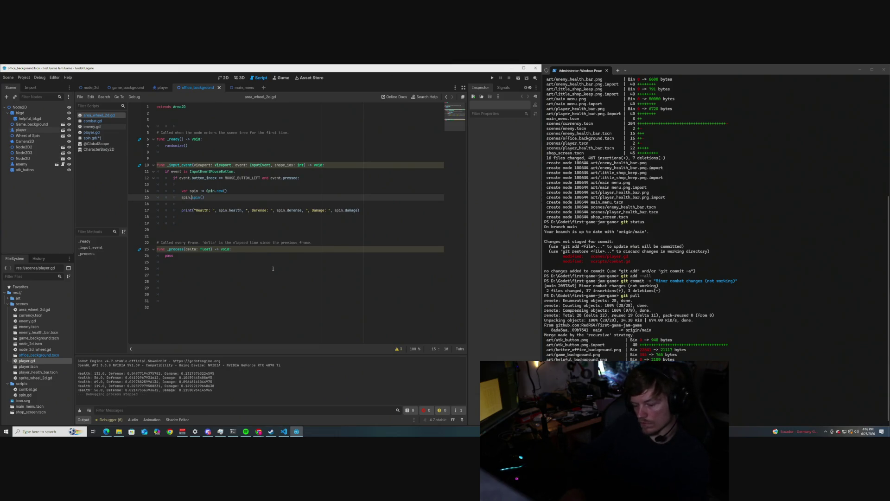
text(attack_)
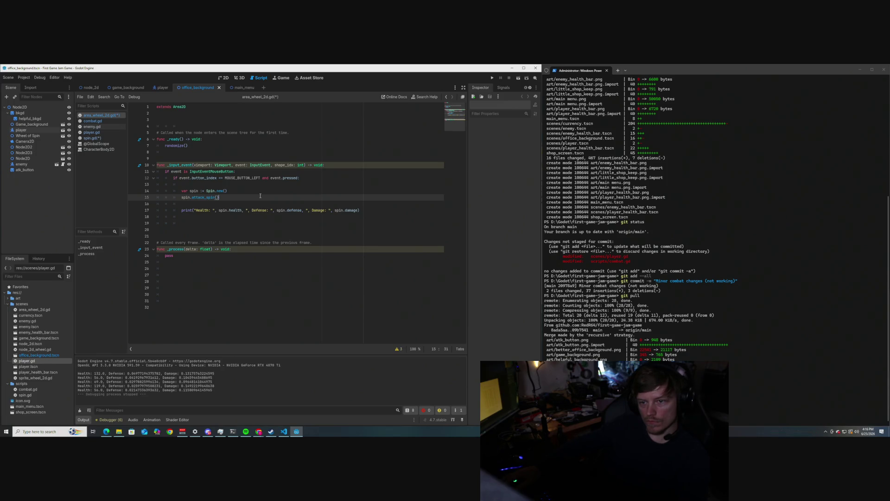
key(ctrl+s)
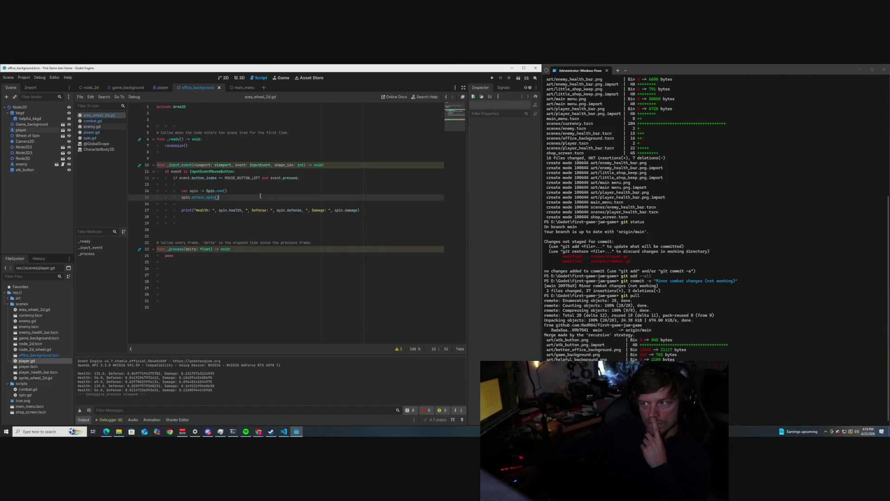
key(Return)
key(Return)
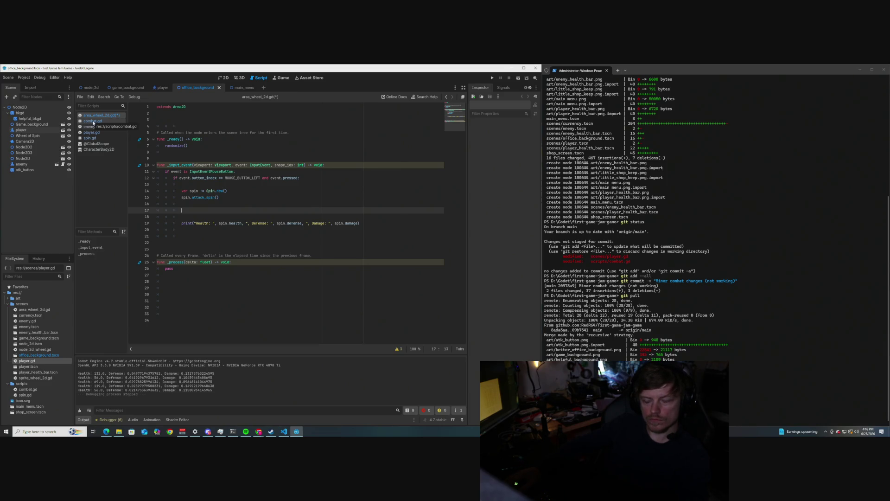
- Copy the commented comb.attack(self, enemy) line from player.gd onto line 17 of area_wheel_2d.gd
click(93, 122)
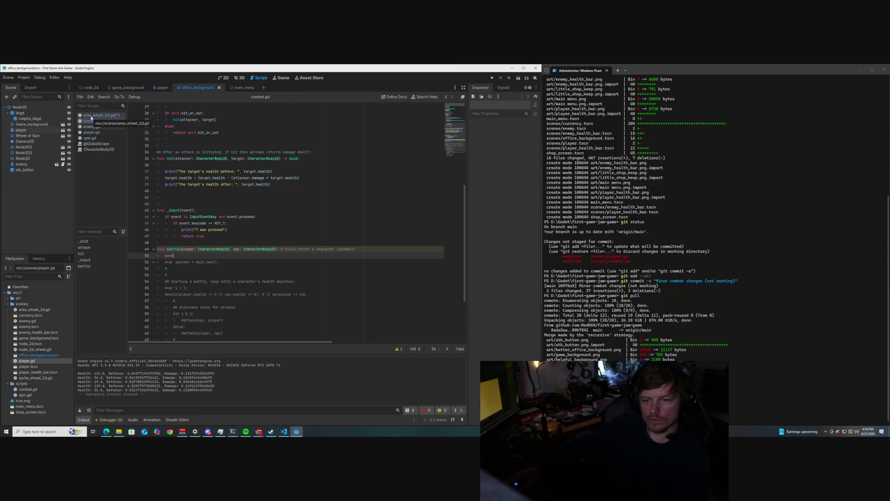
scroll(176, 200, up, 3)
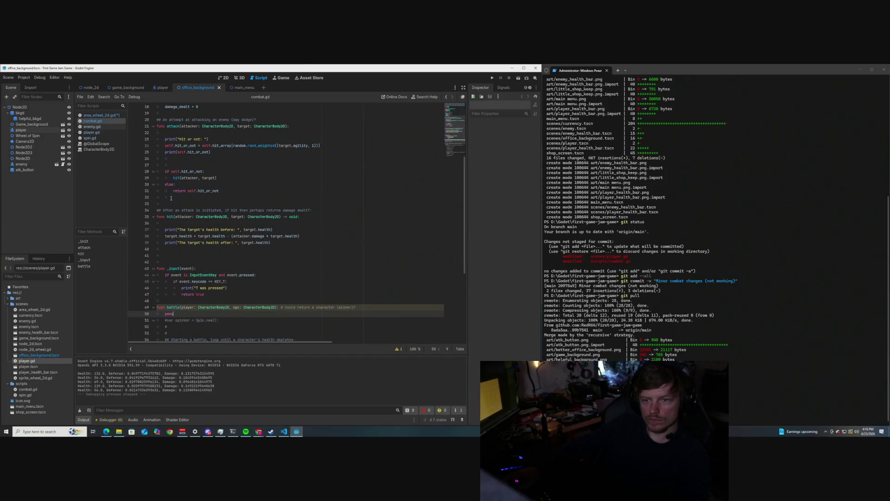
click(91, 133)
click(231, 320)
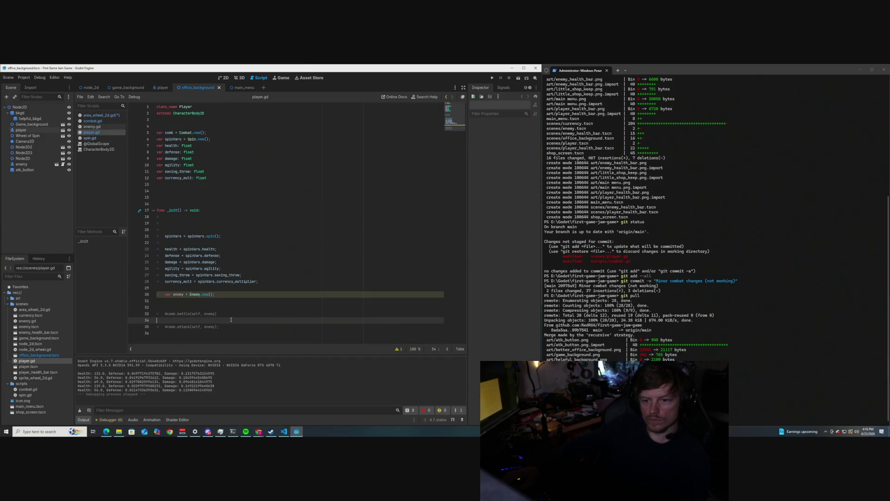
drag(229, 330, 178, 327)
click(245, 326)
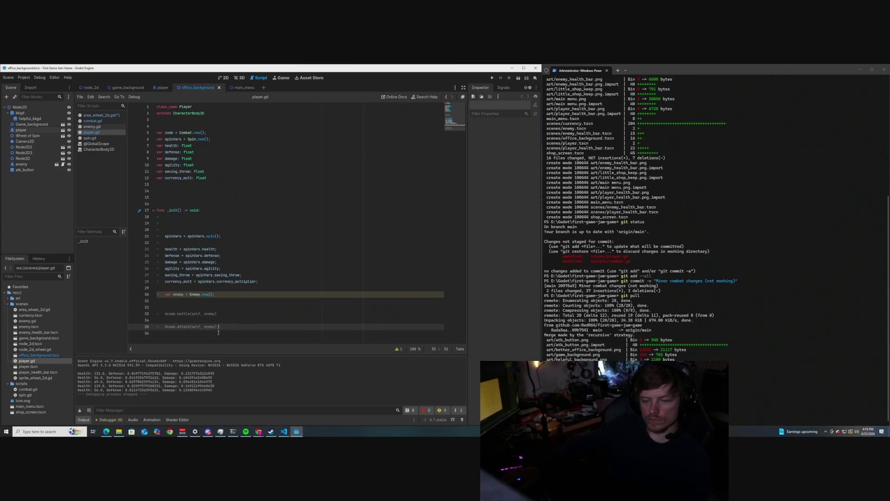
drag(218, 328, 163, 326)
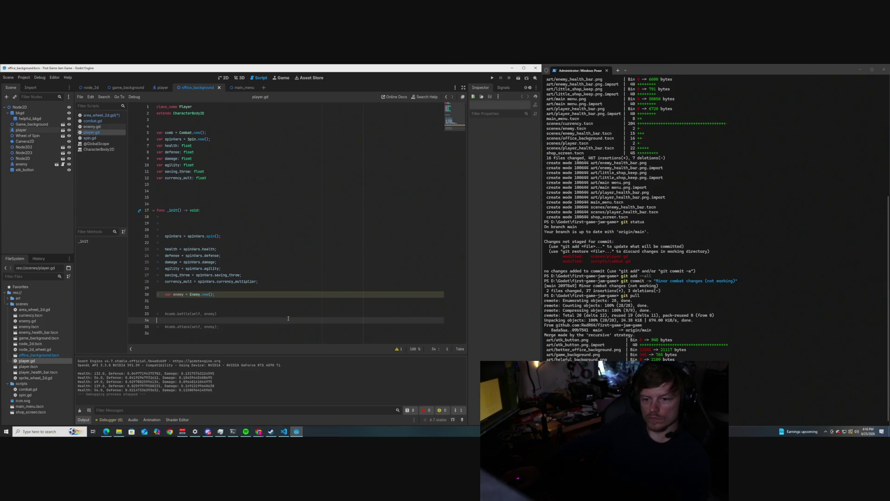
click(99, 115)
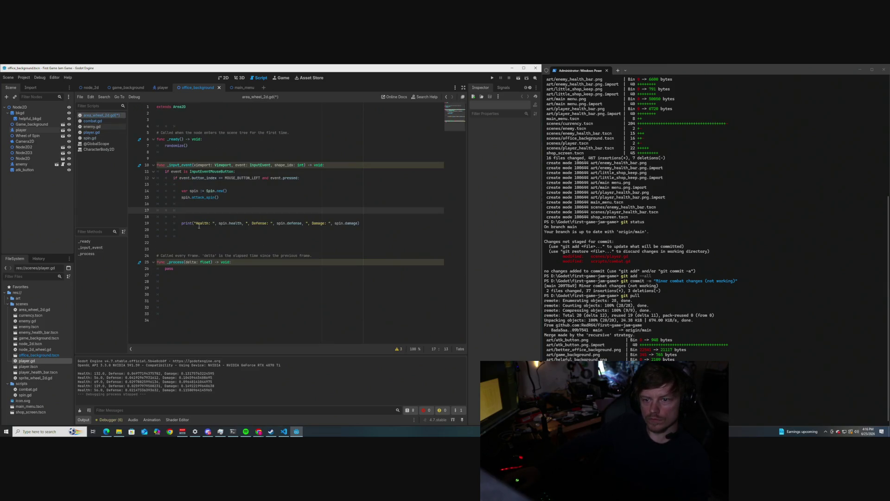
click(182, 210)
key(ctrl+v)
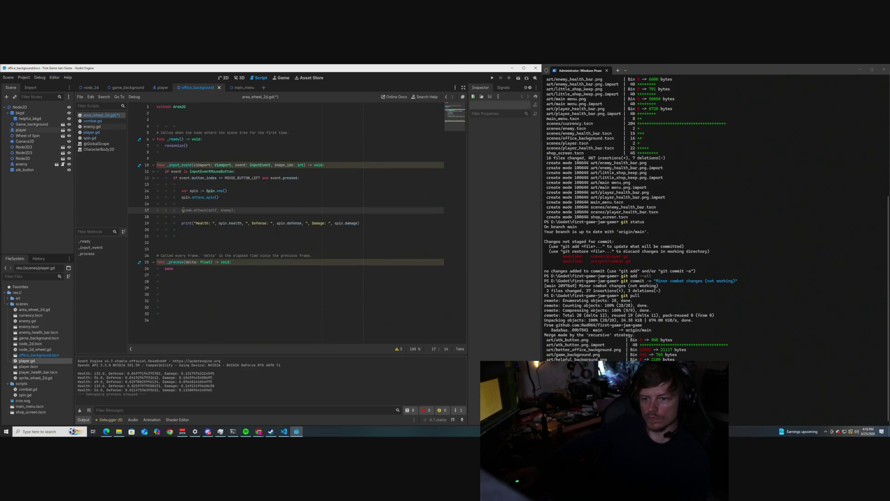
- Declare var comb = Combat.new(); below extends Area2D
click(242, 119)
key(Return)
text(var )
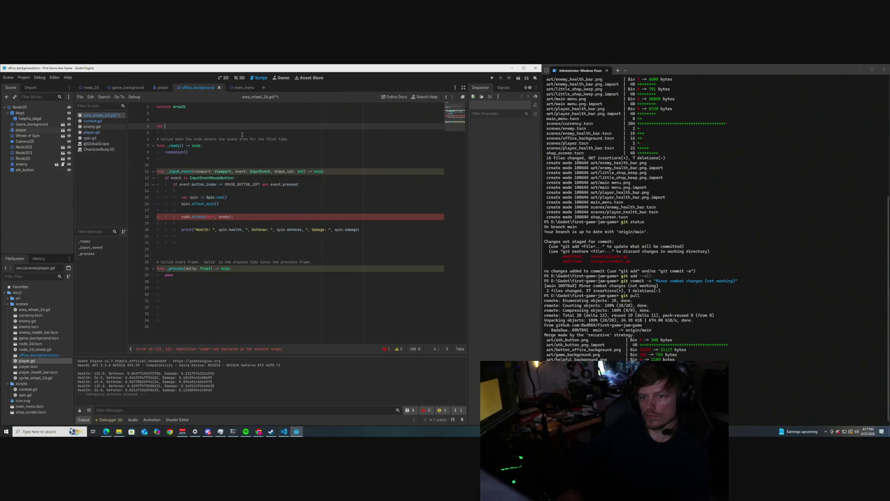
text(comb)
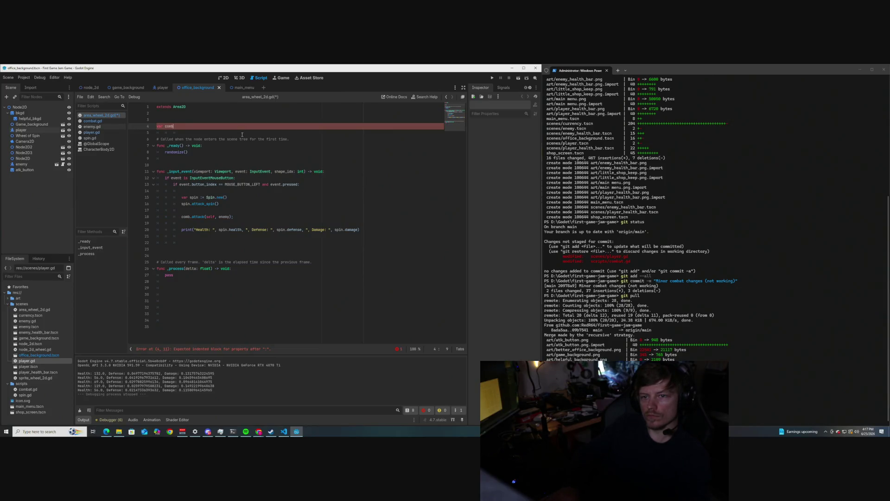
text( = )
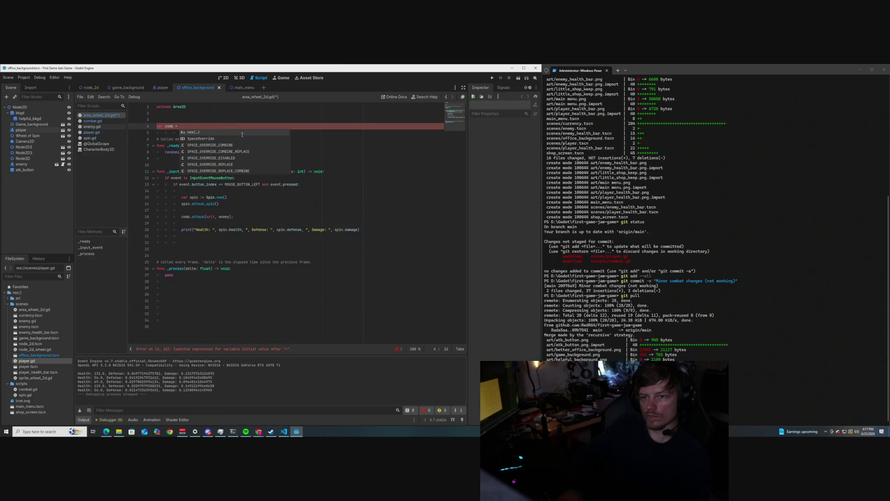
text(Combat.)
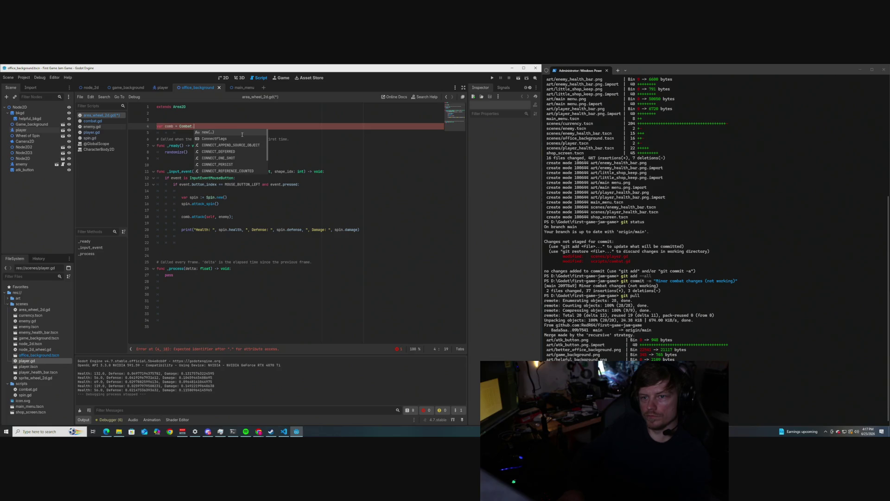
key(Return)
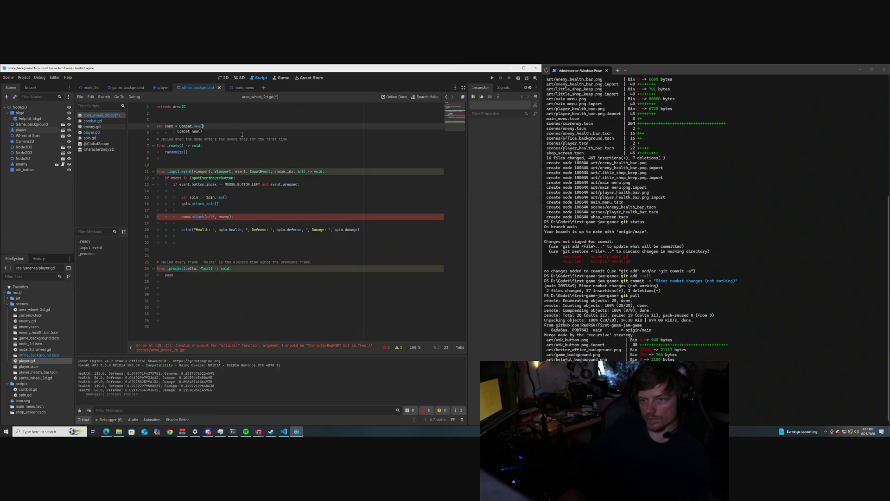
text(;)
click(181, 217)
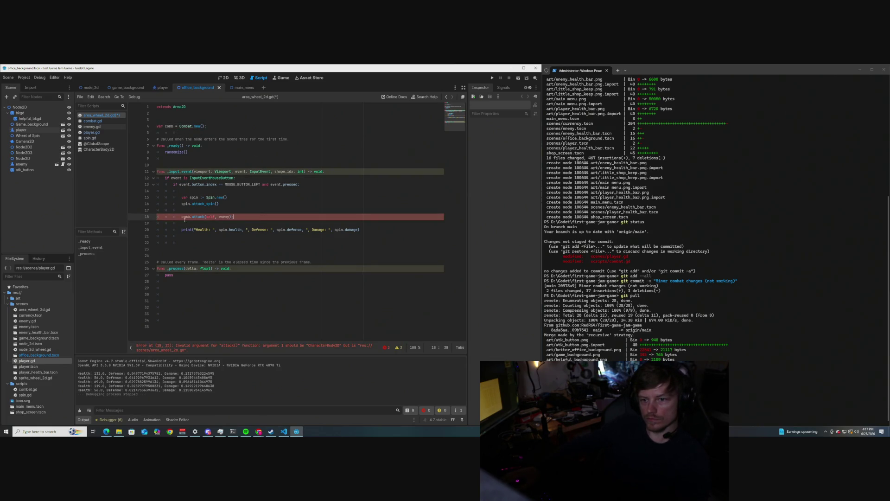
text(var)
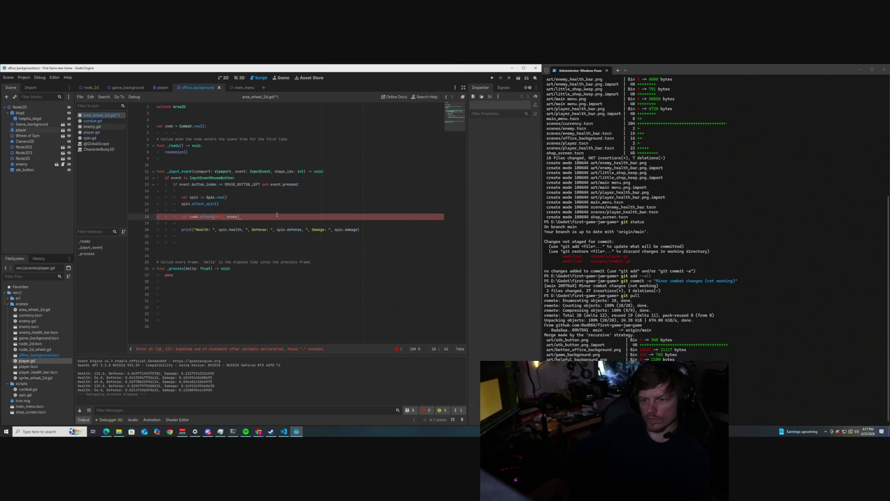
- Delete the stray 'var' typed in front of the comb.attack line
click(305, 256)
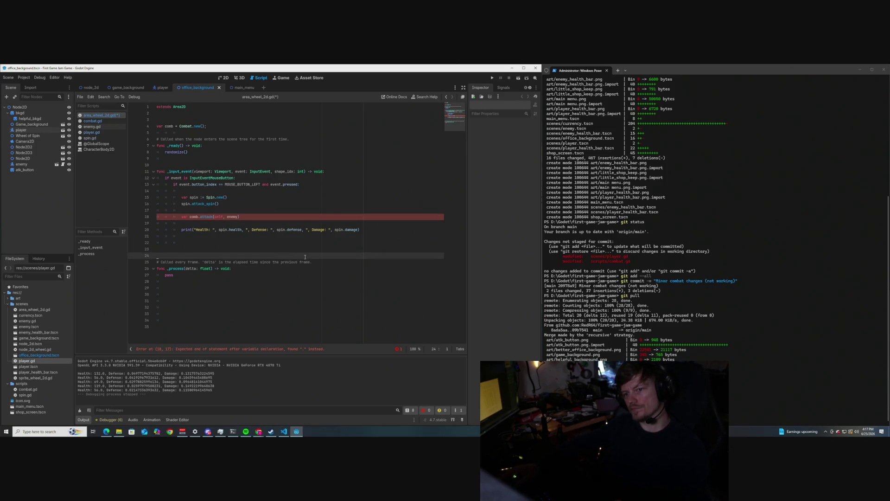
click(190, 217)
key(BackSpace)
key(BackSpace)
key(BackSpace)
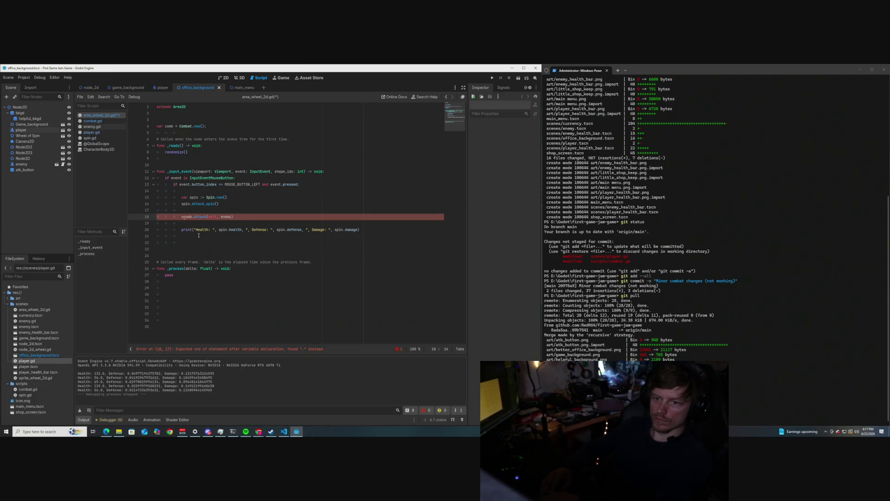
key(BackSpace)
- Start a 'var enemy =' line below the attack_spin call, then erase it again
click(271, 206)
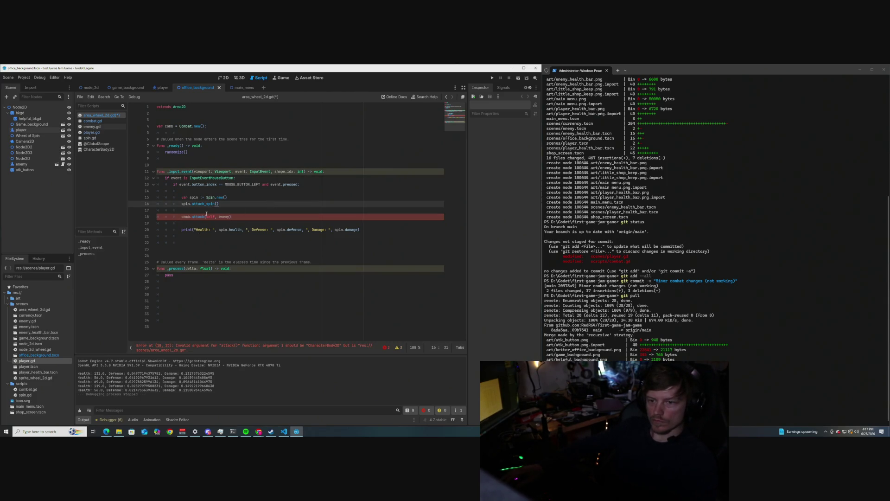
mouse_move(184, 216)
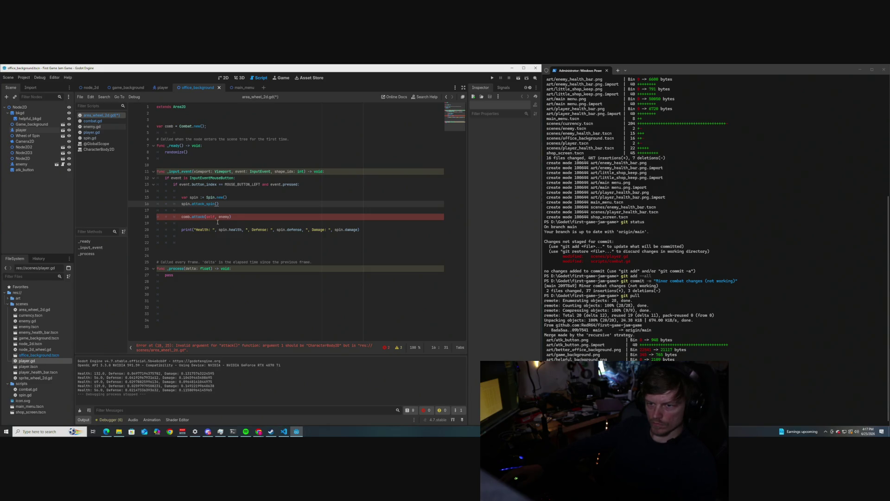
key(Return)
key(Return)
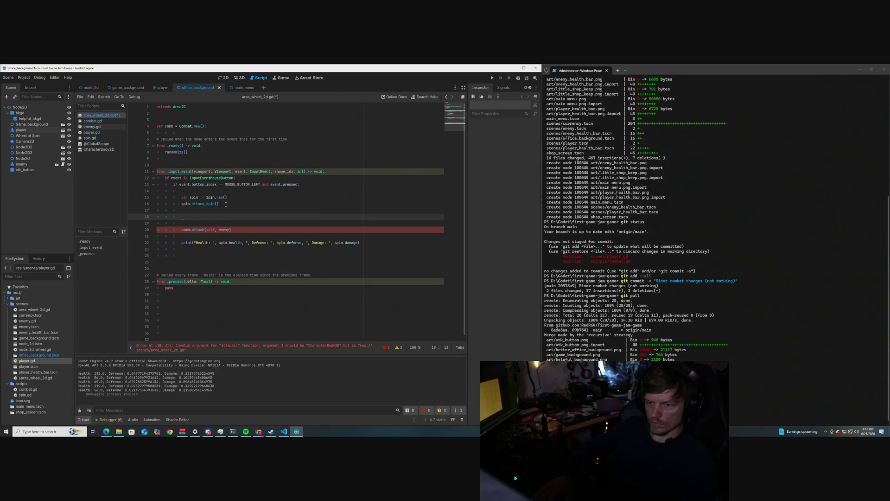
text(var enemy)
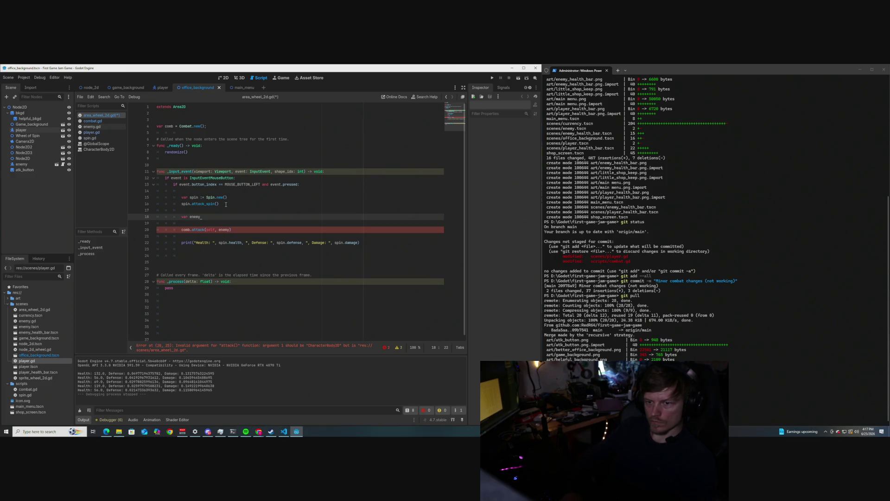
text( =)
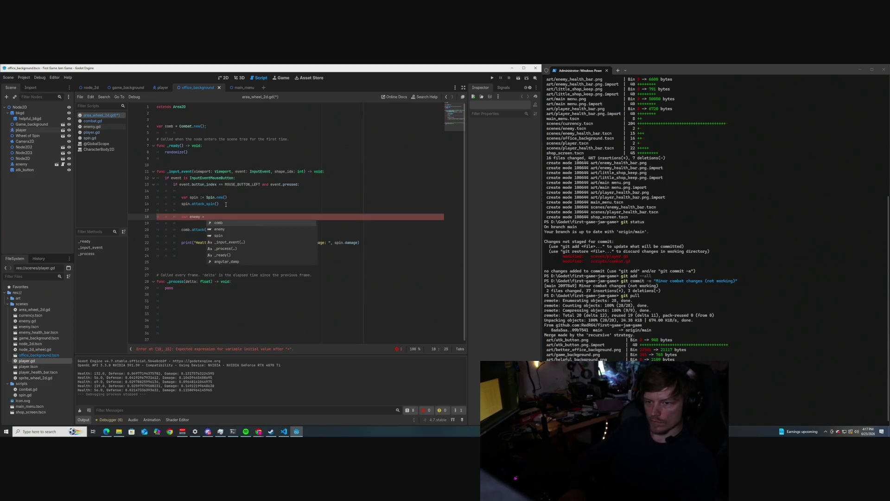
key(BackSpace)
key(BackSpace)
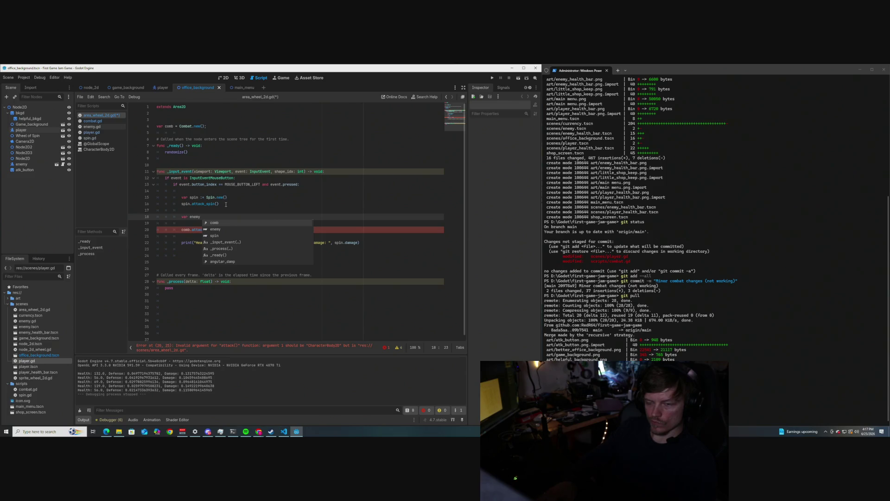
key(BackSpace)
key(BackSpace)
key(BackSpace)
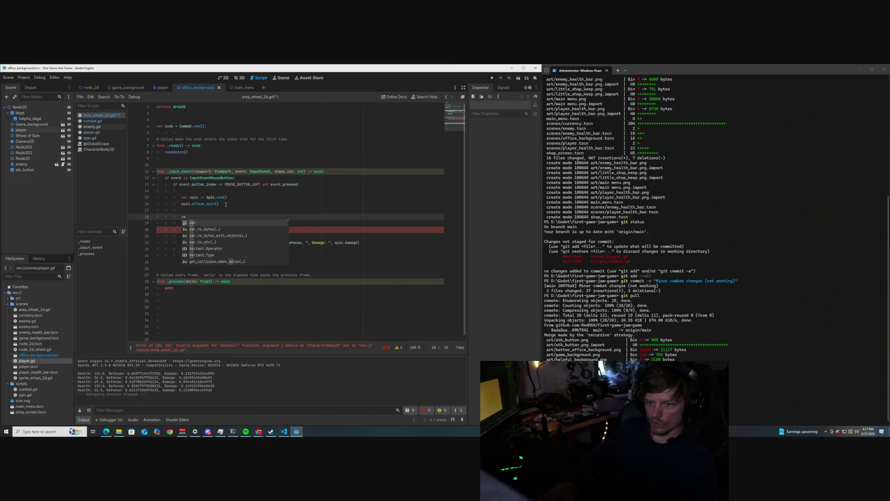
key(BackSpace)
key(BackSpace)
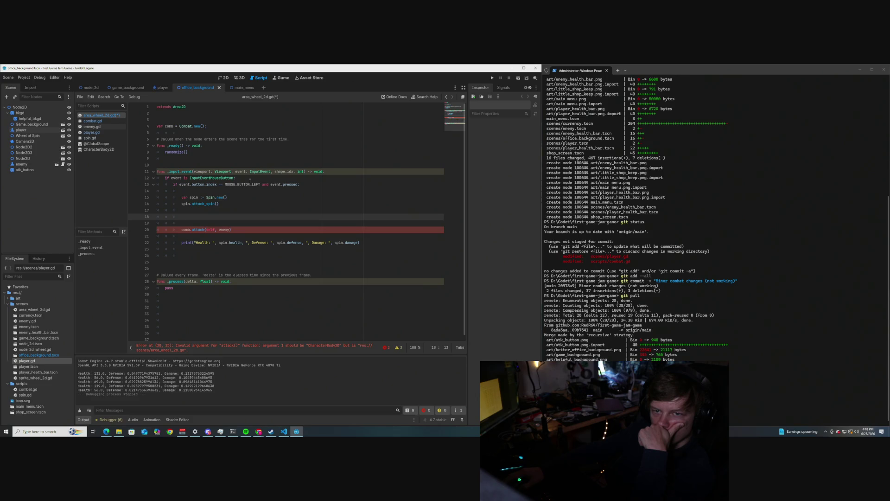
click(191, 153)
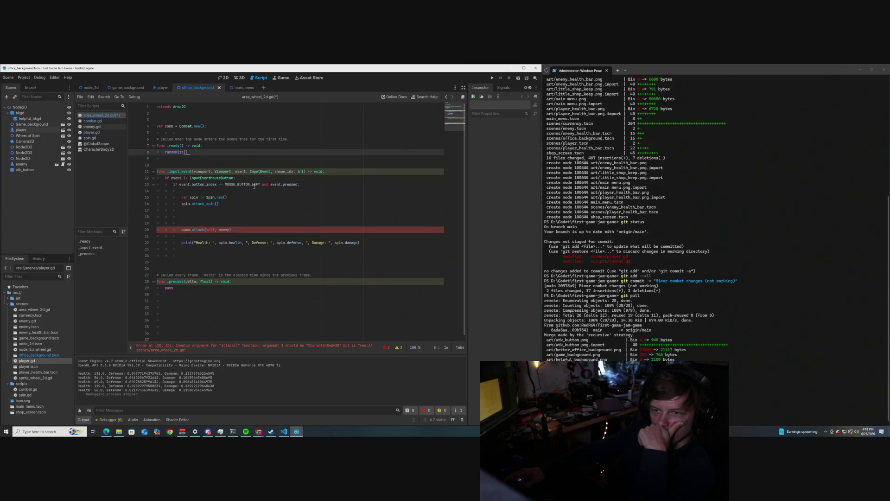
- Add the line 'var enemy = enemy.new();' after randomize() in _ready
key(Return)
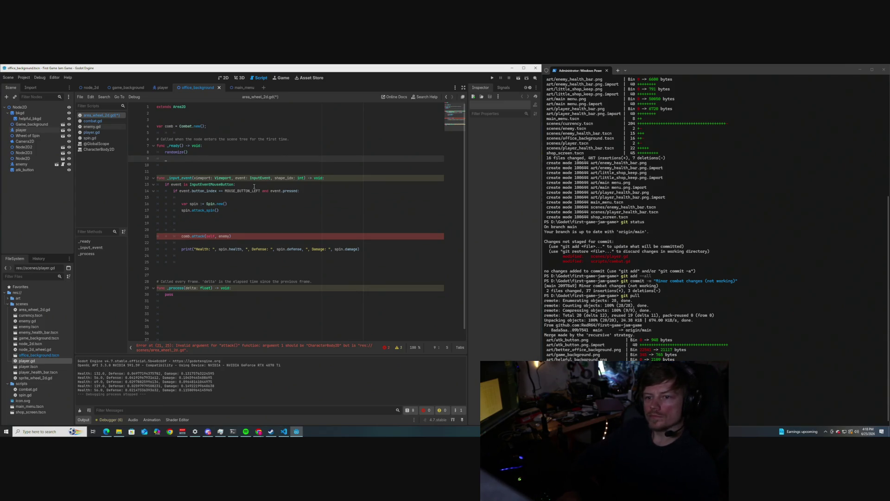
text(var )
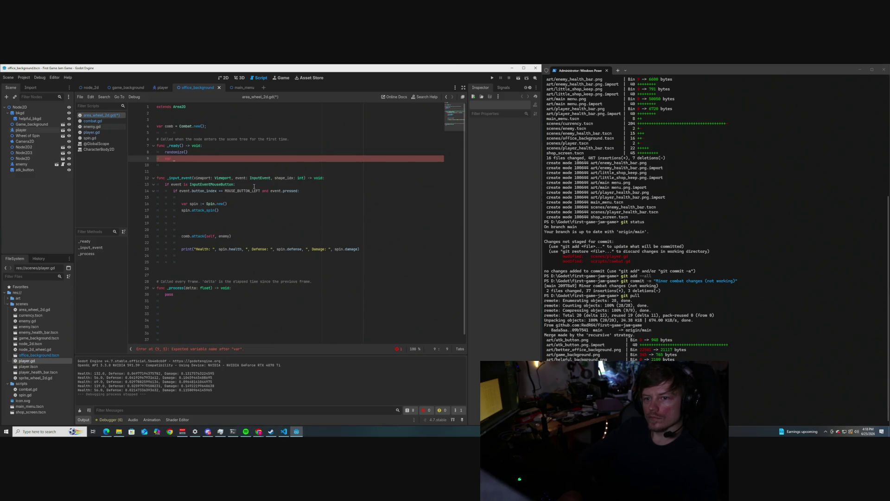
text(enemy = )
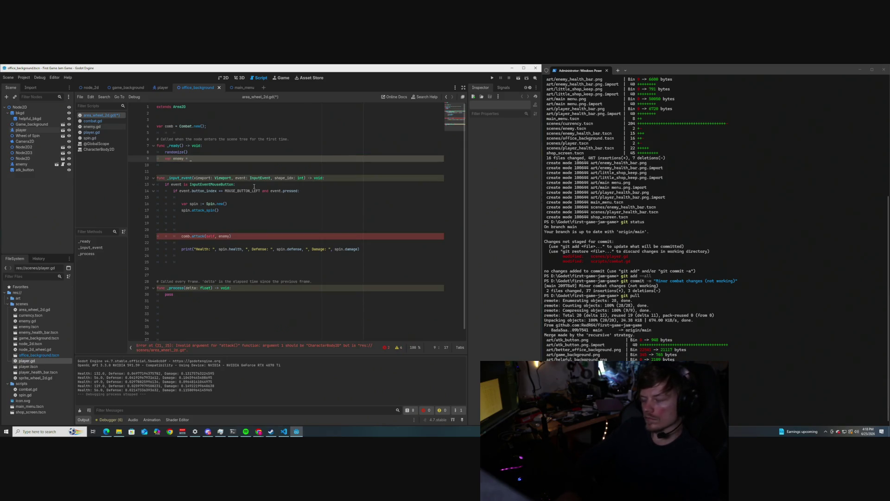
text(enemy.)
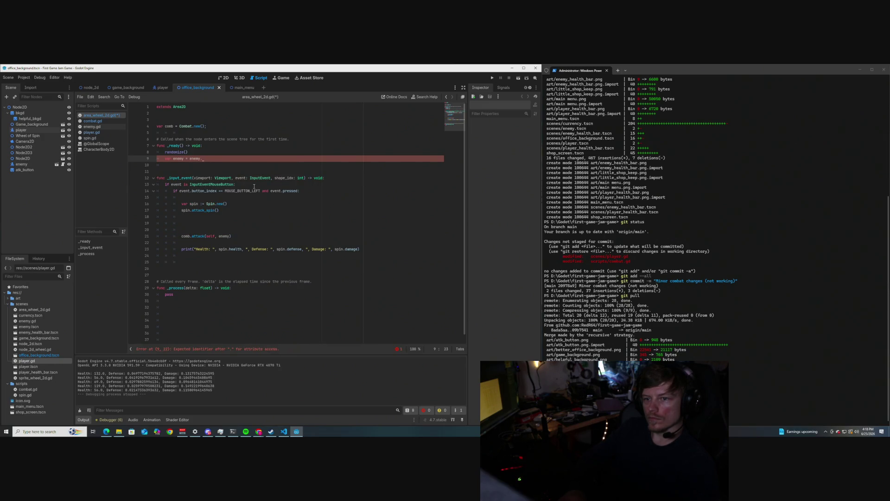
text(new())
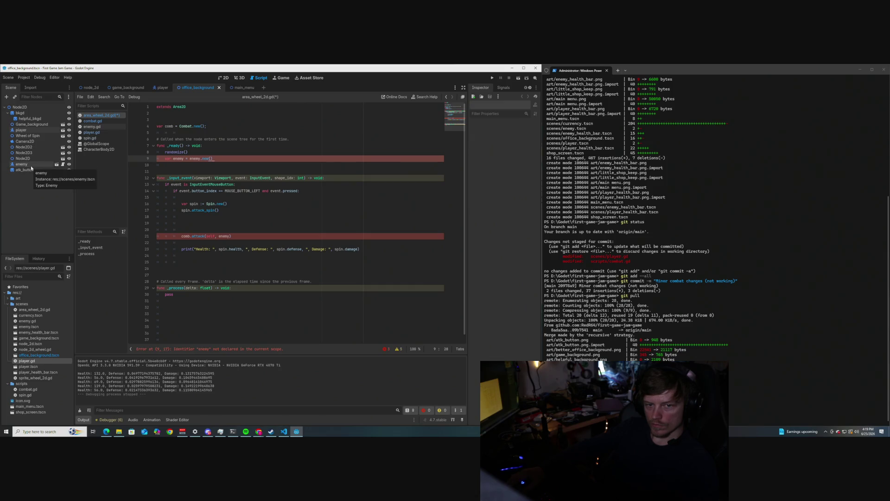
text(;)
click(244, 173)
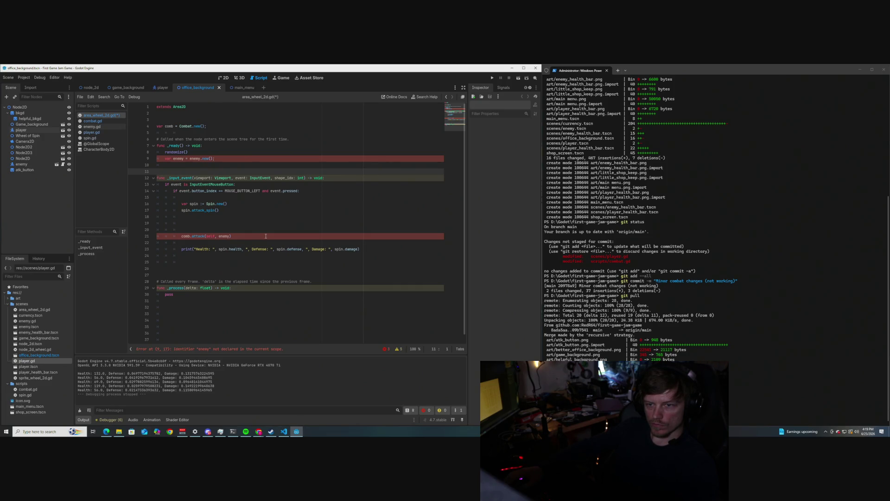
click(220, 159)
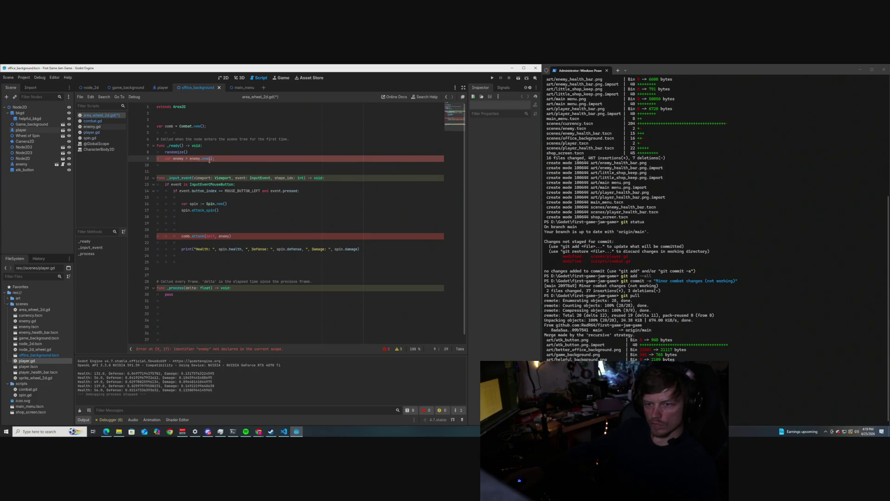
- Check enemy.gd's class name, then correct the line to 'var enemy = Enemy.new();' with capital E
click(92, 127)
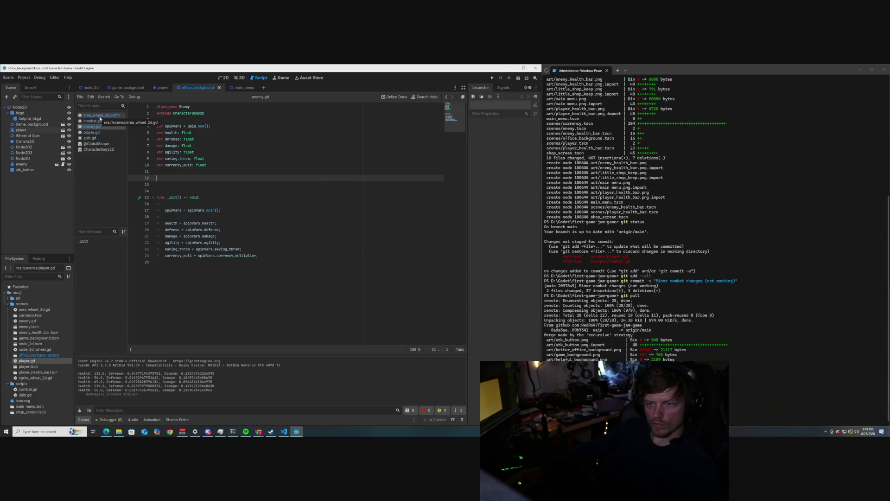
click(100, 116)
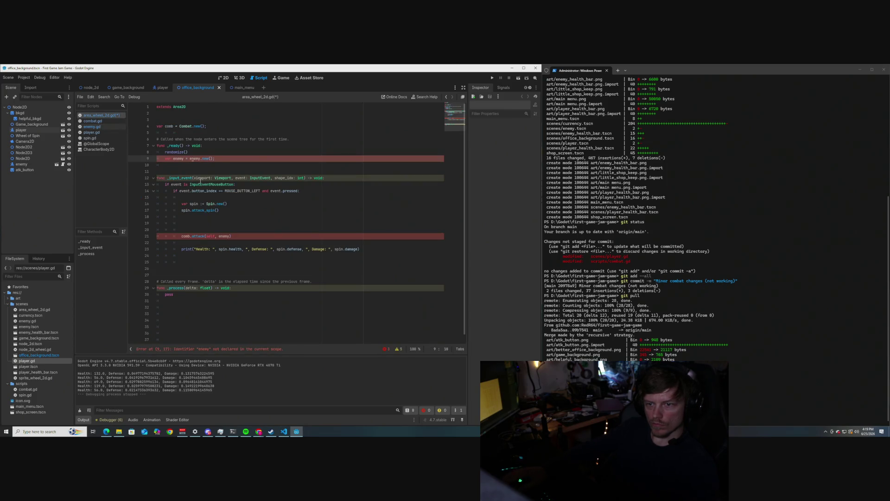
key(BackSpace)
text(E)
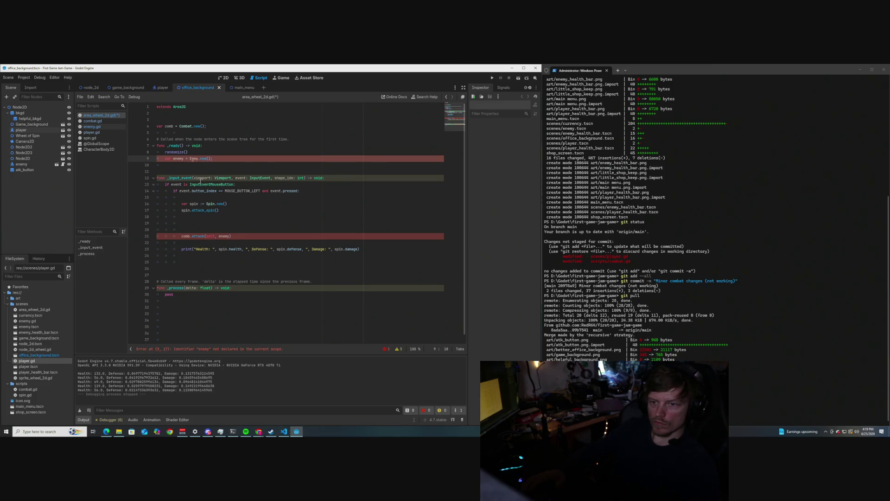
text(nem)
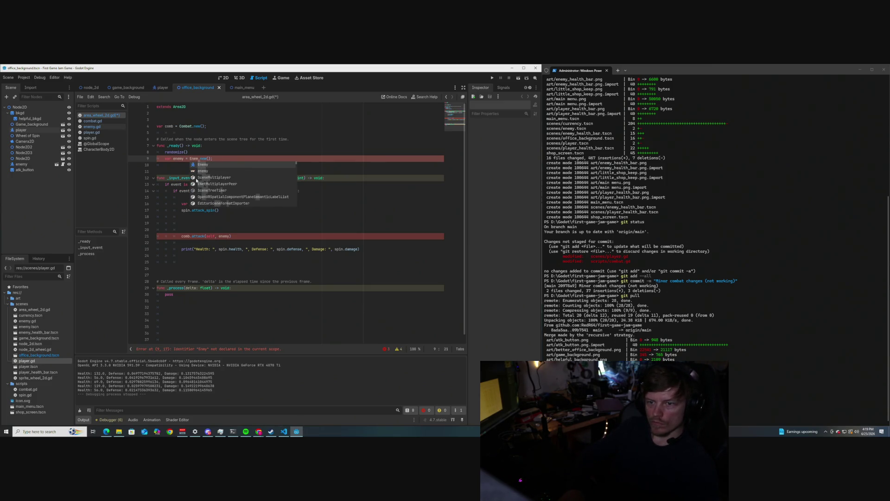
key(BackSpace)
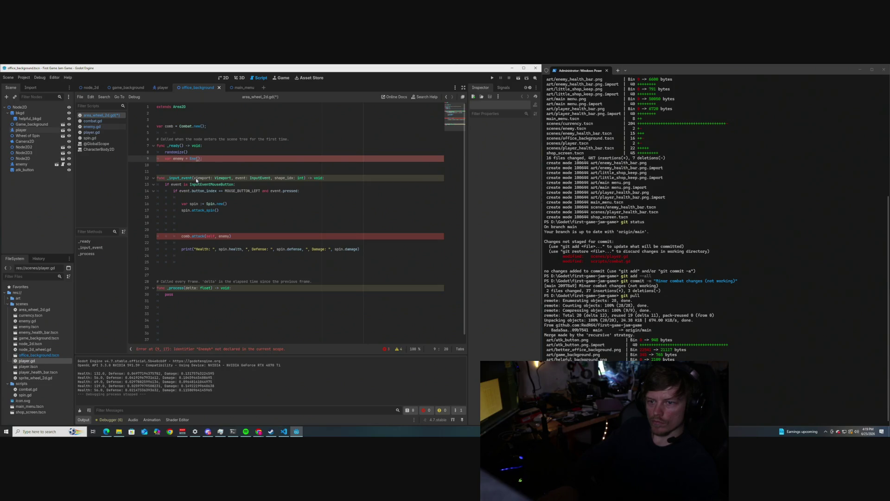
key(BackSpace)
key(BackSpace)
key(BackSpace)
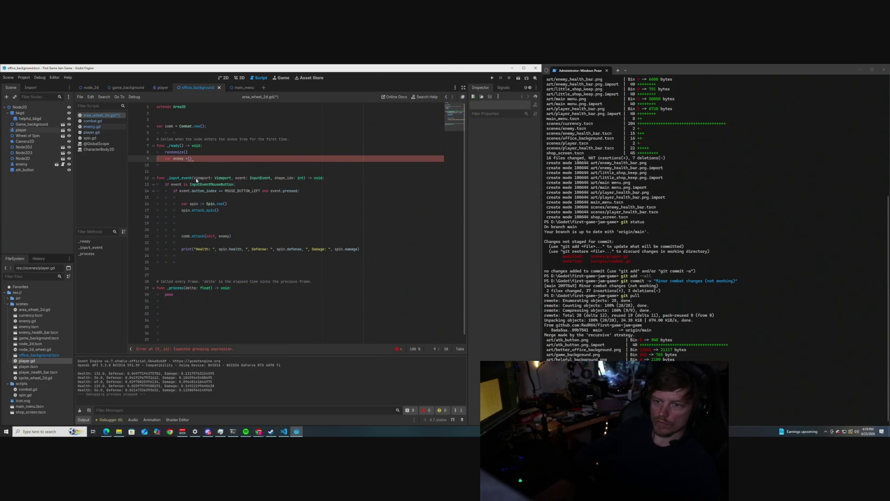
key(BackSpace)
key(BackSpace)
text(E)
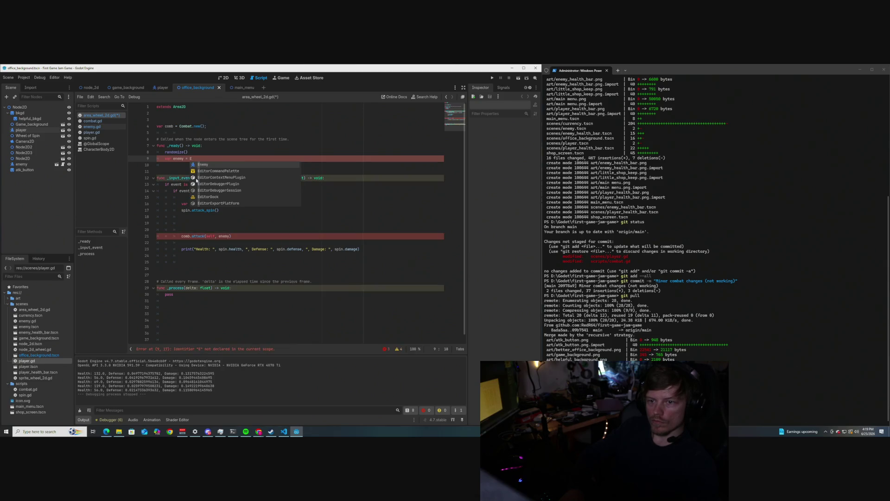
key(Return)
key(BackSpace)
key(BackSpace)
text(nemy.new)
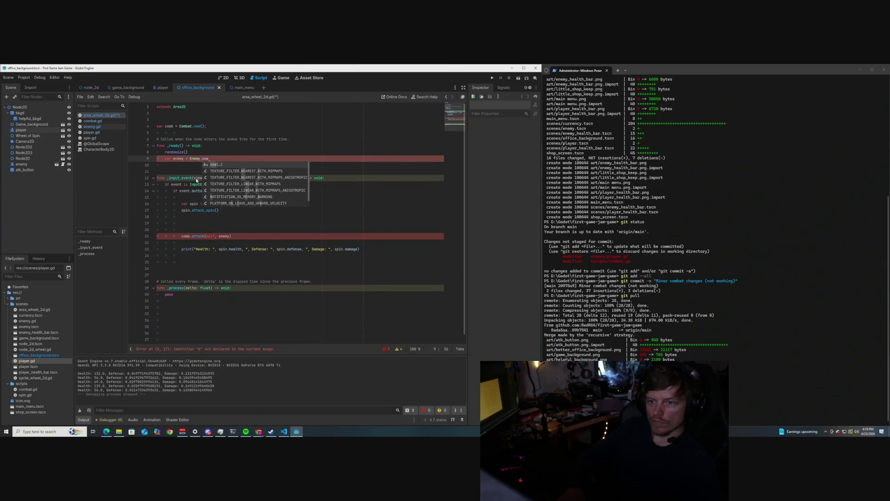
key(Return)
text(;)
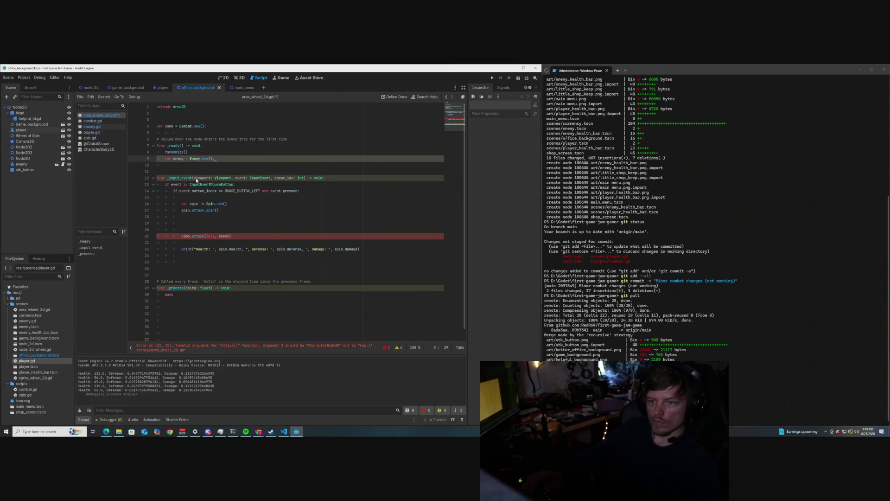
key(Down)
key(Down)
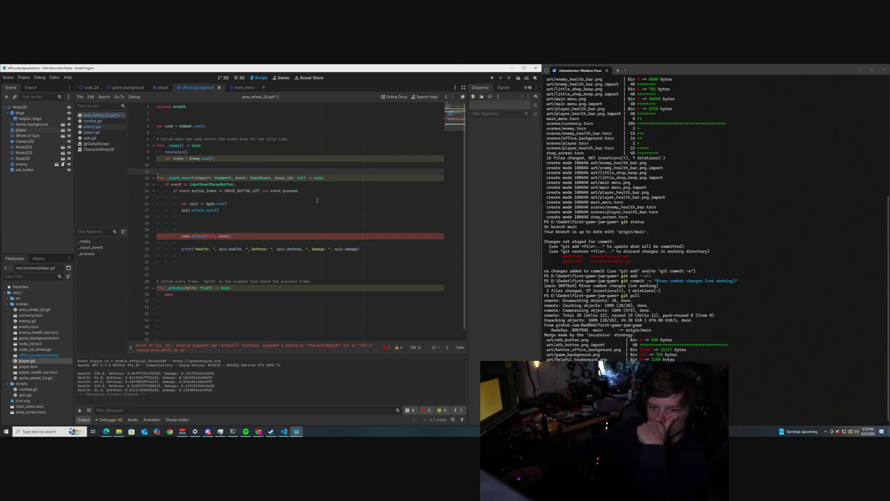
click(304, 178)
text(,)
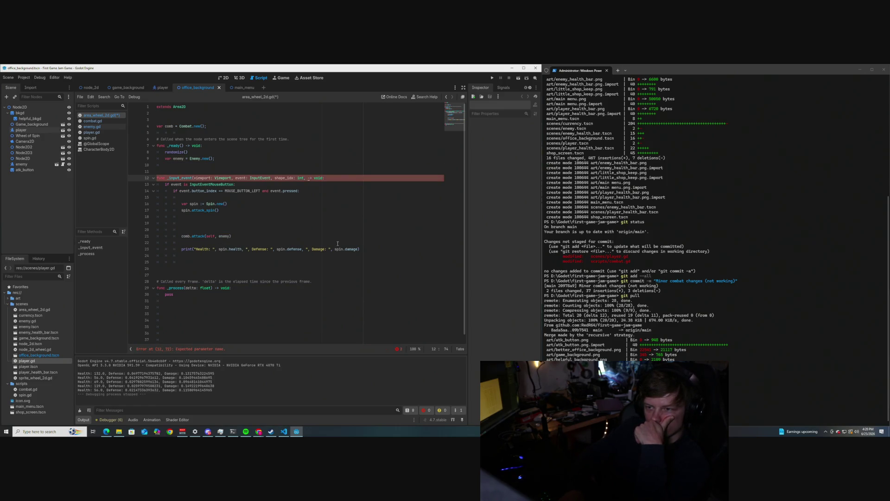
key(Left)
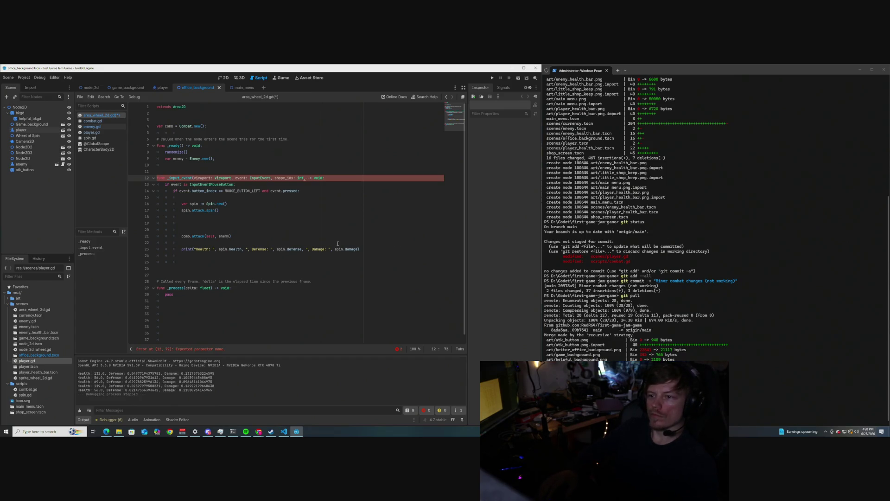
key(Right)
key(BackSpace)
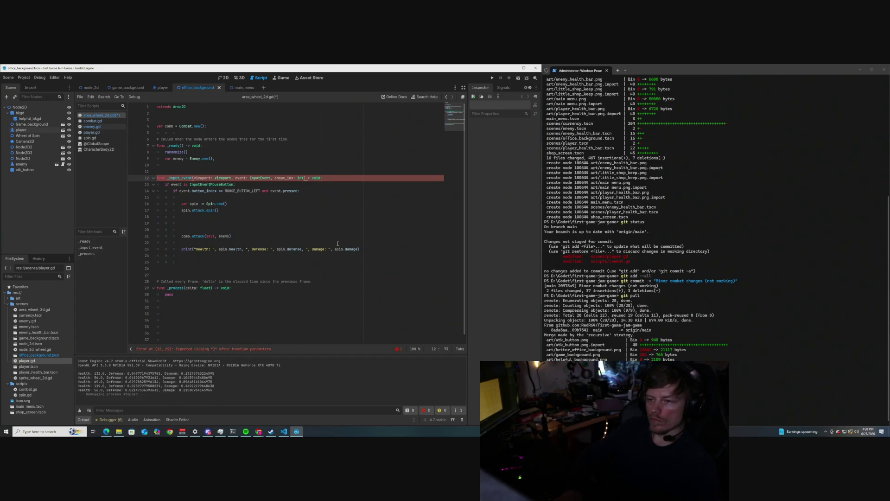
key(BackSpace)
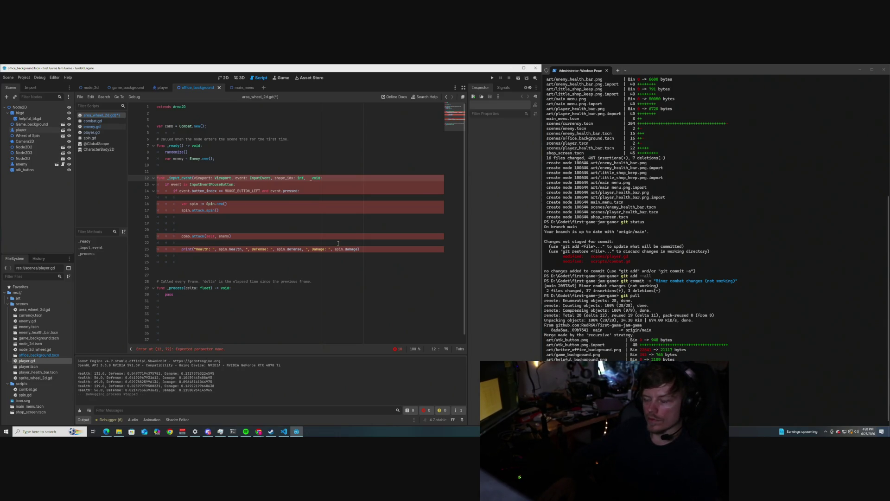
key(BackSpace)
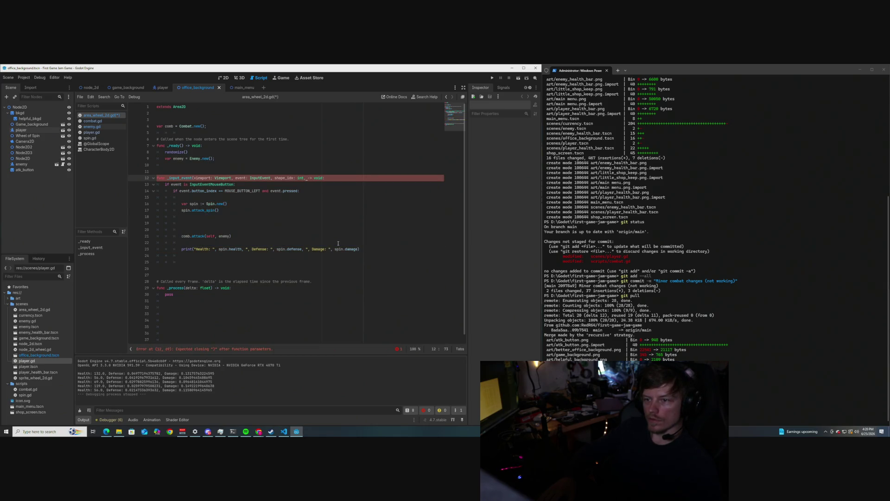
text())
key(ctrl+z)
key(ctrl+z)
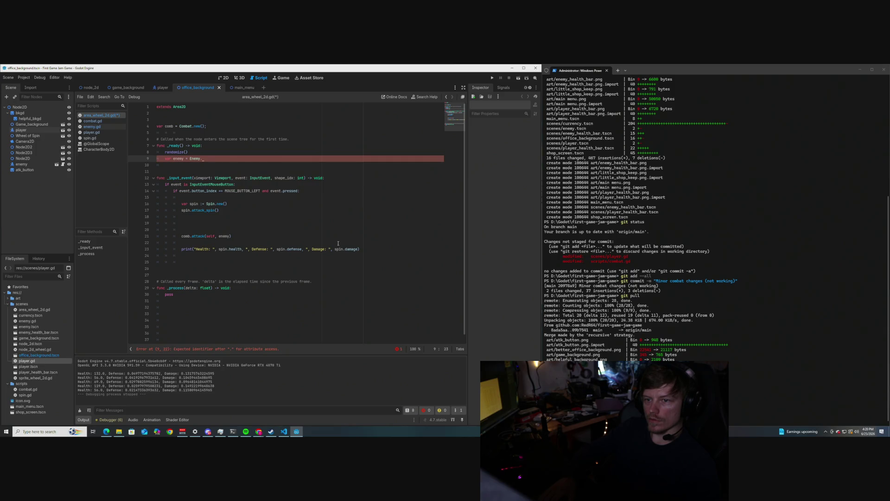
text(ne();)
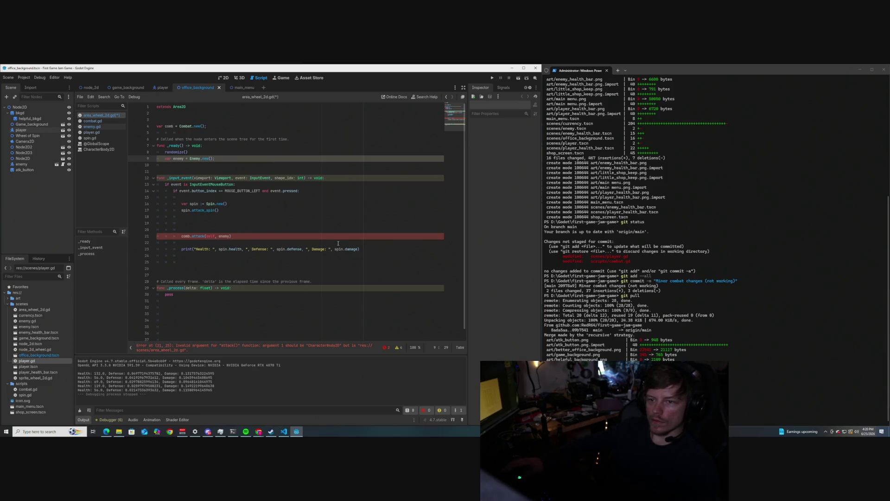
click(316, 202)
click(304, 177)
key(Left)
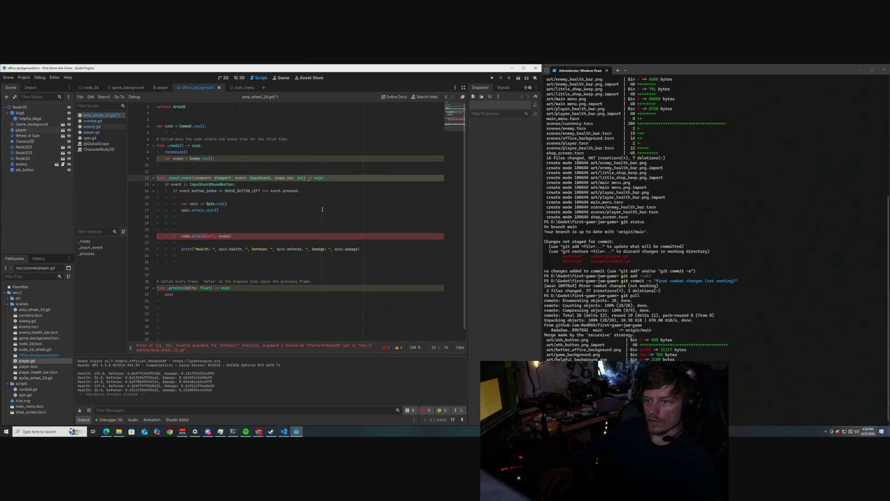
key(Down)
key(Down)
key(Down)
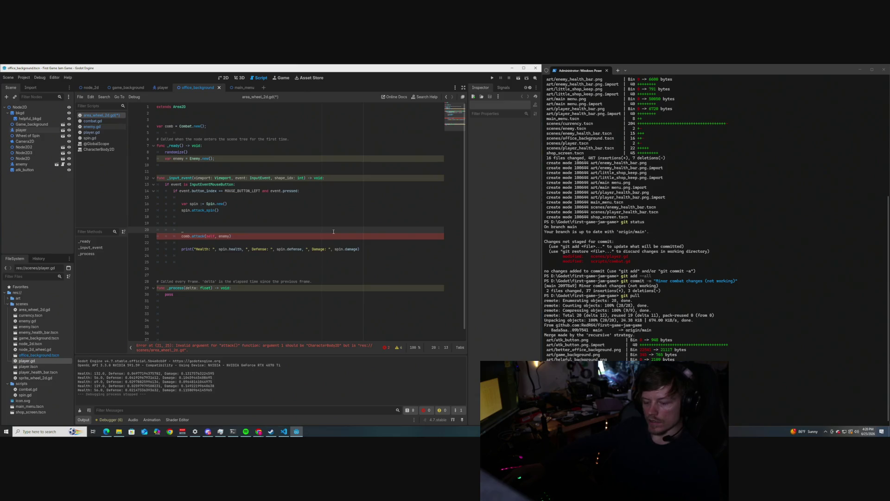
- Save the script and retype the closing parenthesis on the Spin.new() line
key(ctrl+s)
key(Up)
key(Up)
key(Up)
click(309, 178)
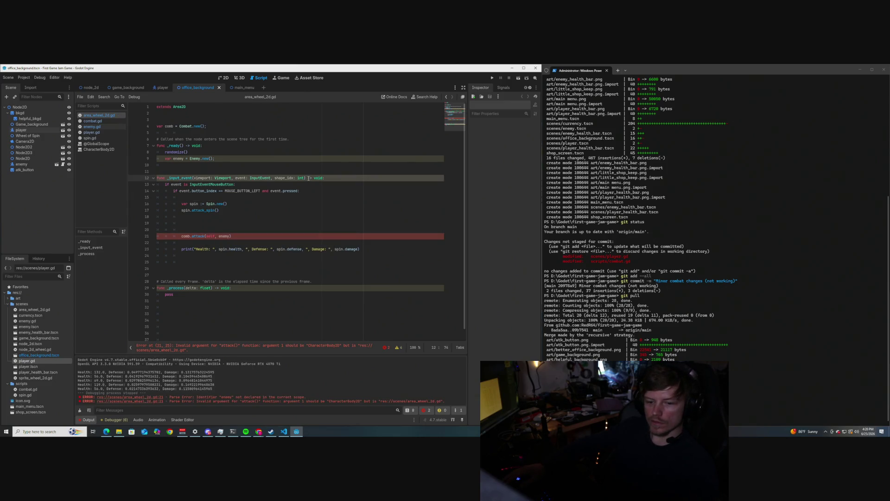
click(306, 178)
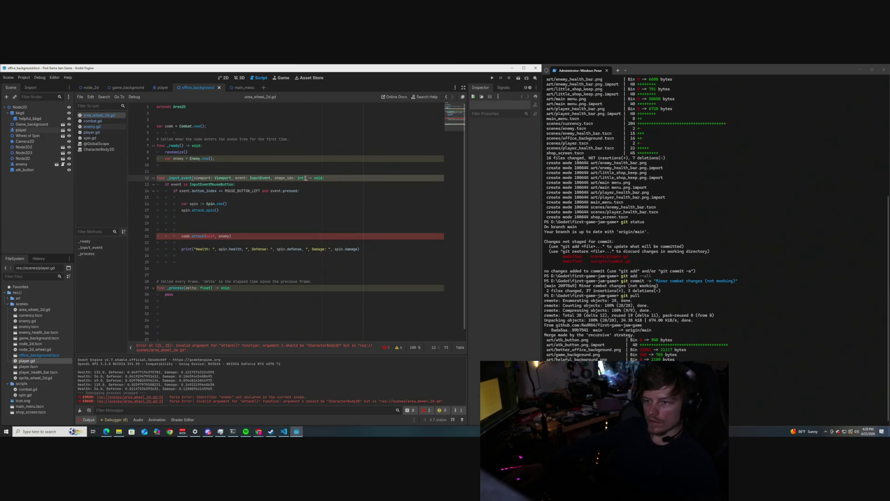
click(333, 204)
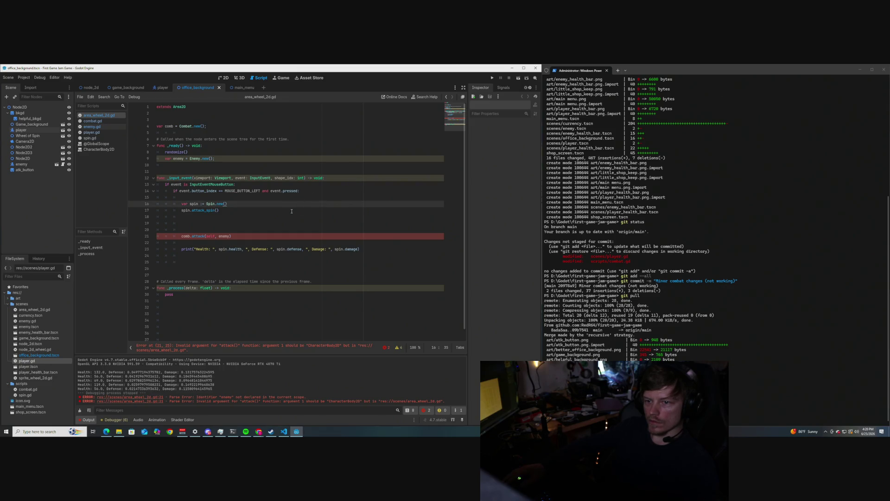
key(BackSpace)
text(i)
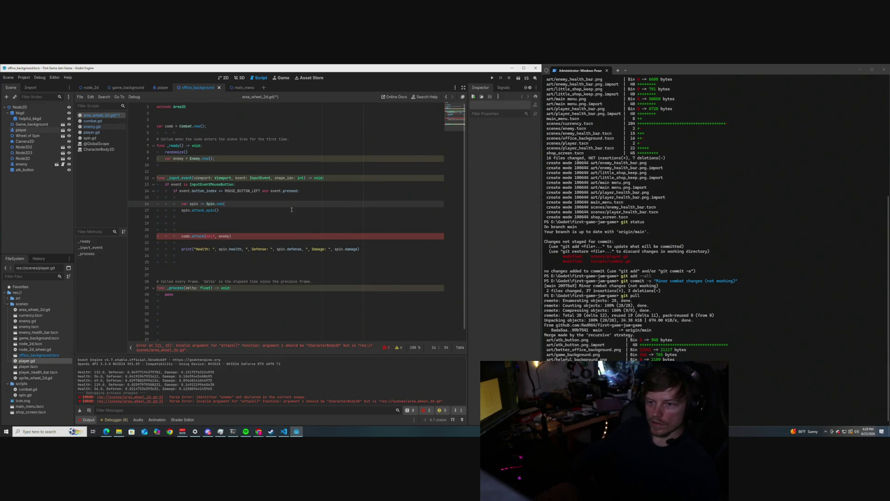
key(BackSpace)
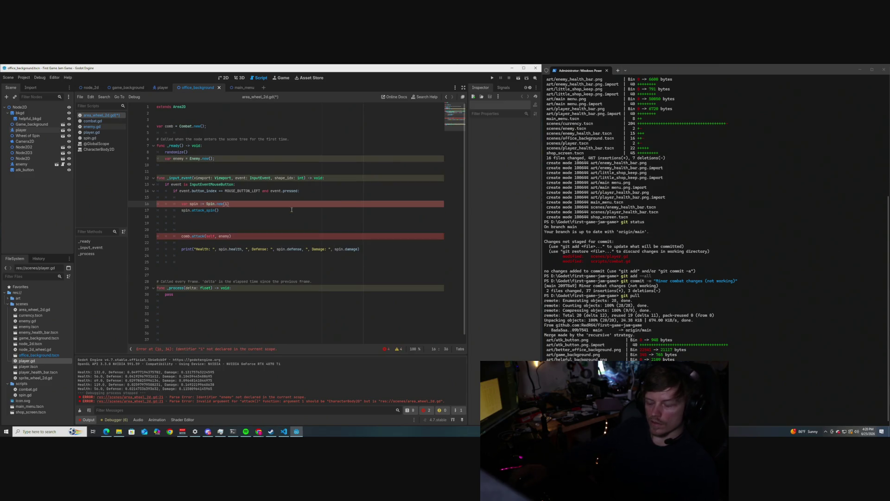
text())
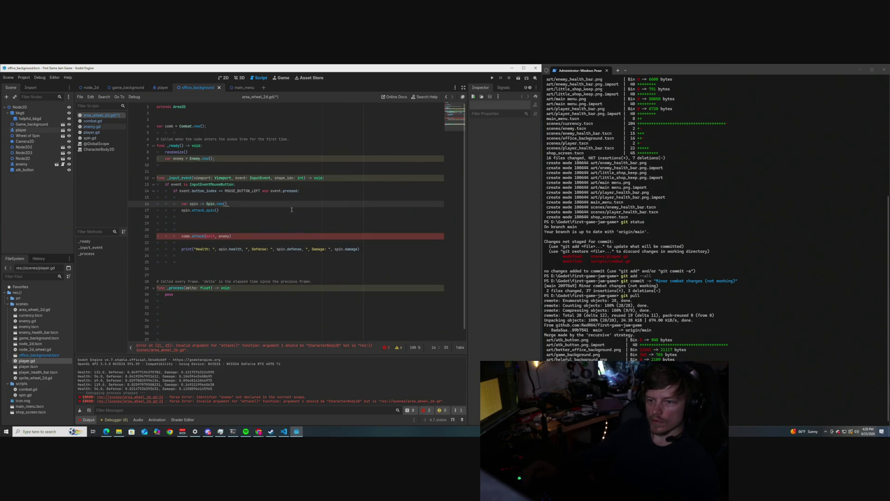
- Save area_wheel_2d.gd again and close the Godot editor
click(308, 178)
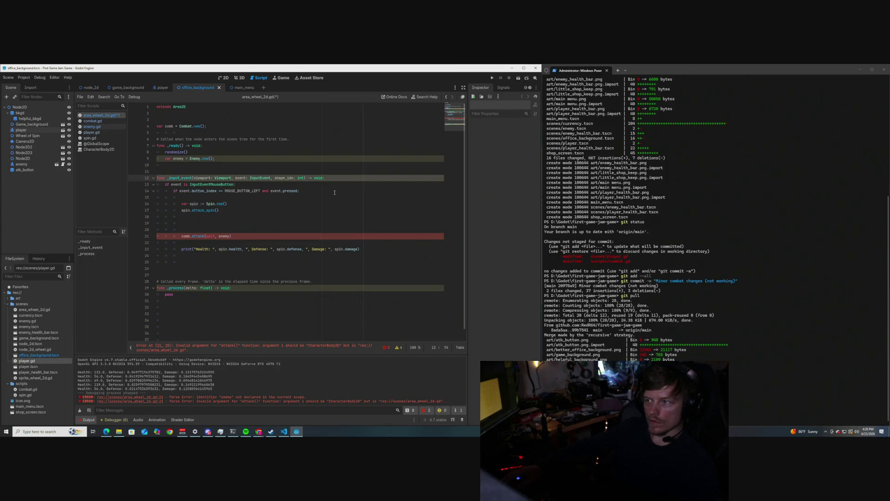
key(ctrl+s)
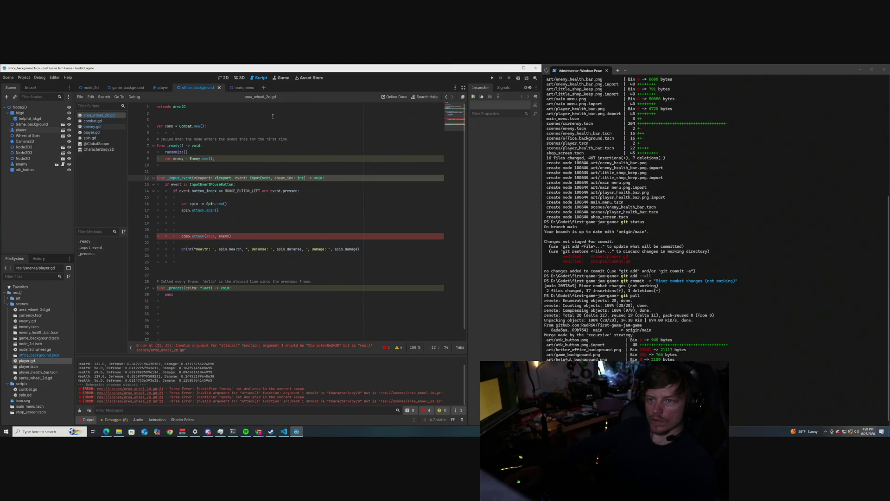
click(536, 68)
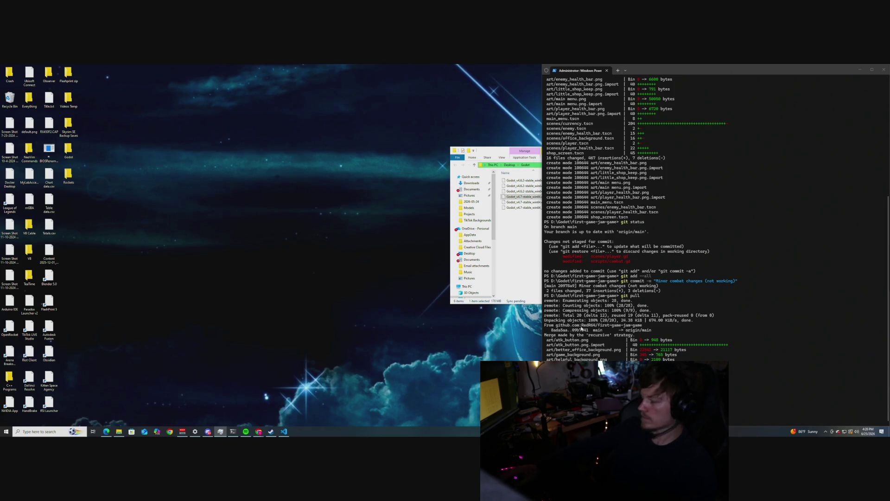
- Minimize the Godot folder window and launch Godot_v4.7-stable_win64.exe by searching 'godo'
click(534, 256)
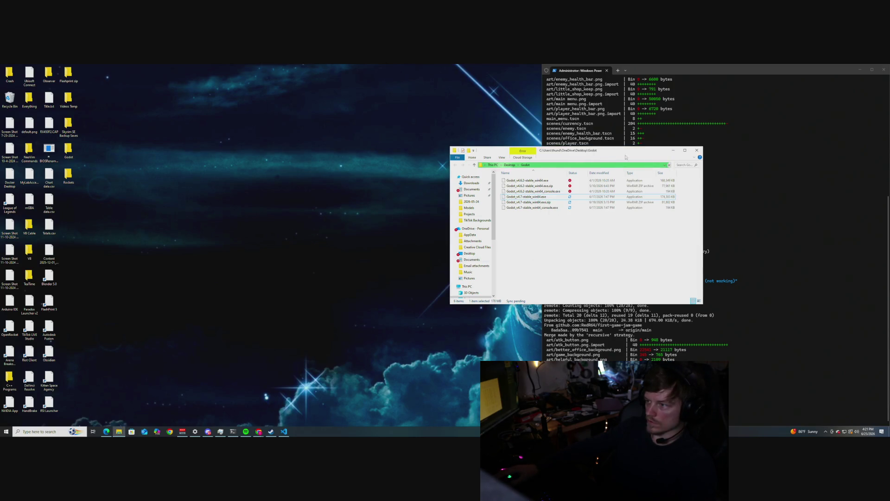
click(673, 150)
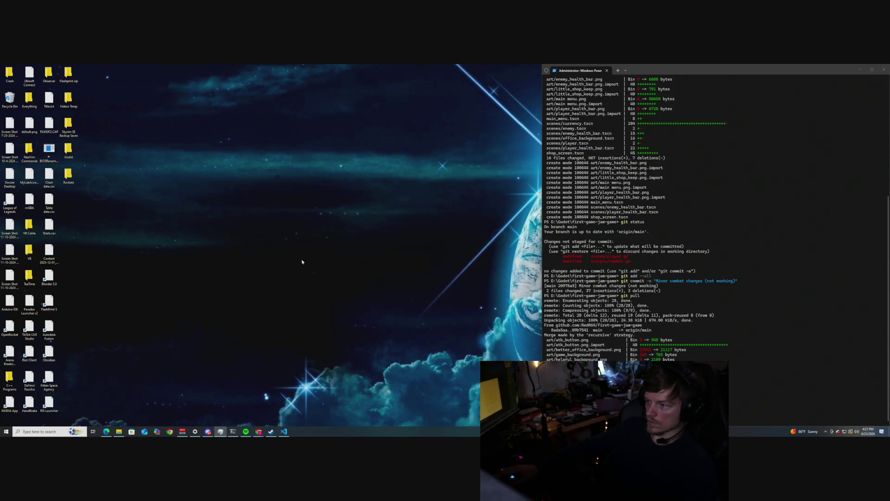
click(37, 432)
text(godo)
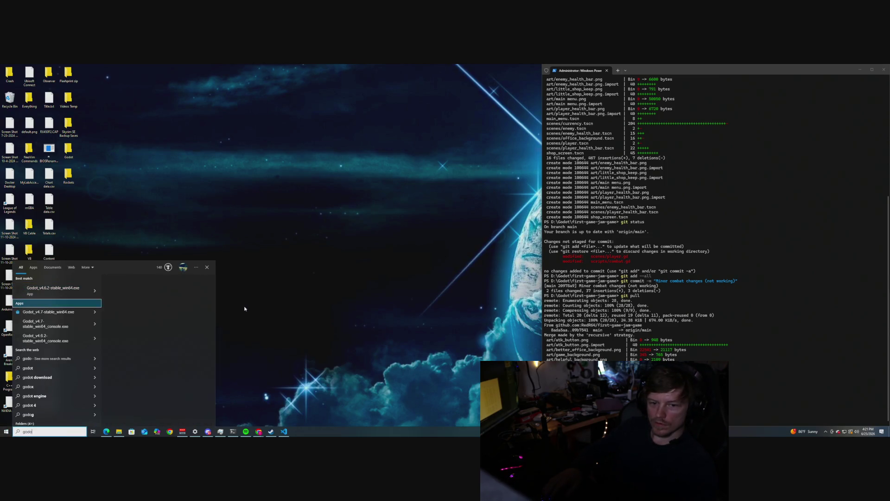
key(Down)
key(Return)
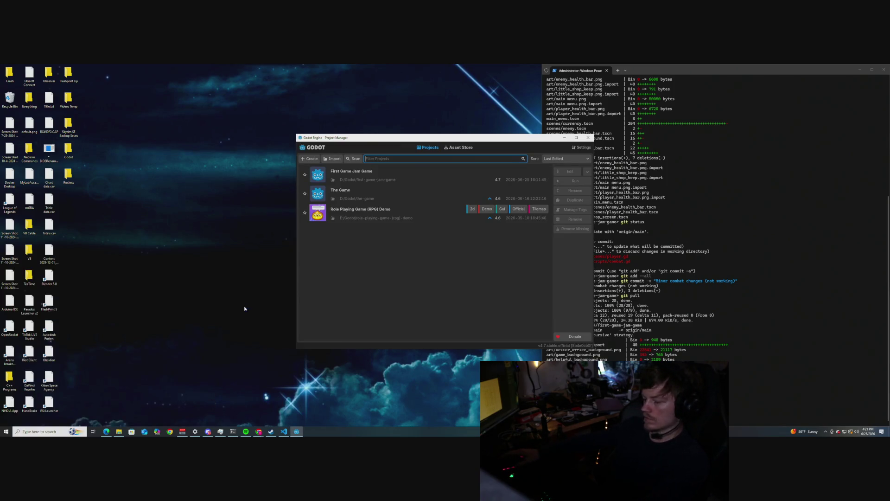
- Open the First Game Jam Game project and add ', enemy' after 'shape_idx: int' in _input_event
key(XF86AudioNext)
double_click(379, 171)
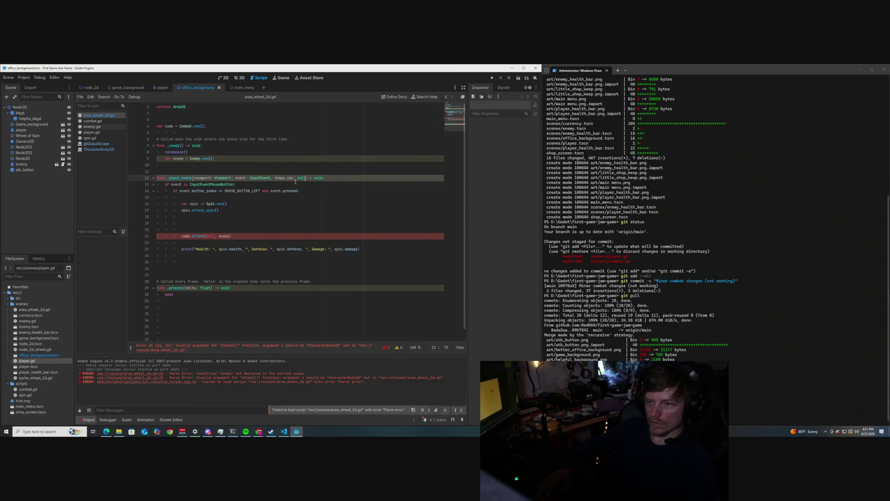
text(, )
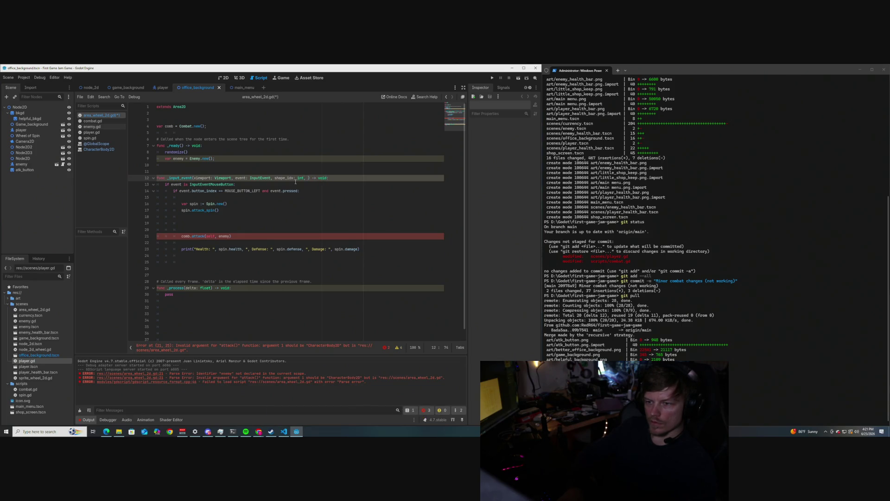
text(enemy: E)
text(nemy)
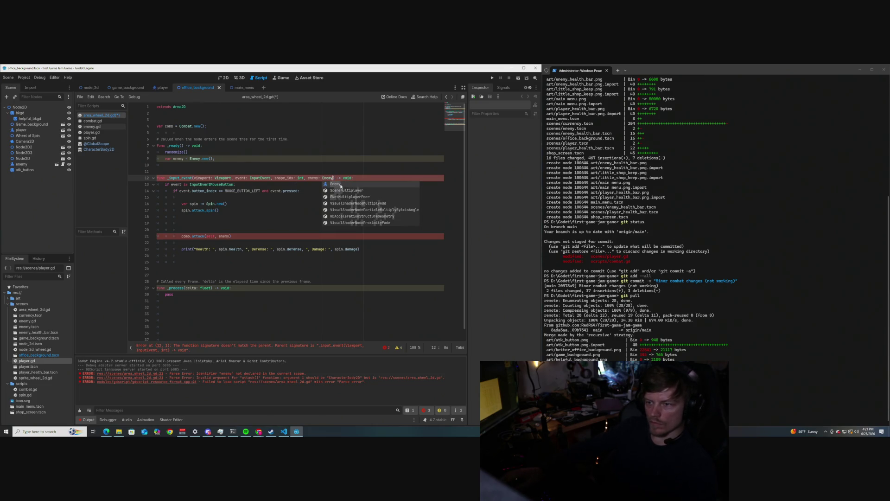
- Remove the enemy parameter from the _input_event signature
key(Escape)
click(297, 197)
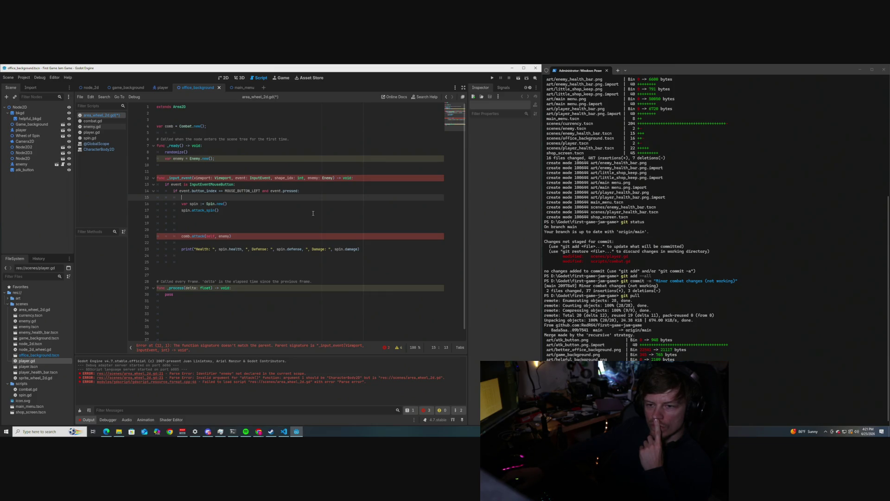
click(333, 178)
key(BackSpace)
key(BackSpace)
key(BackSpace)
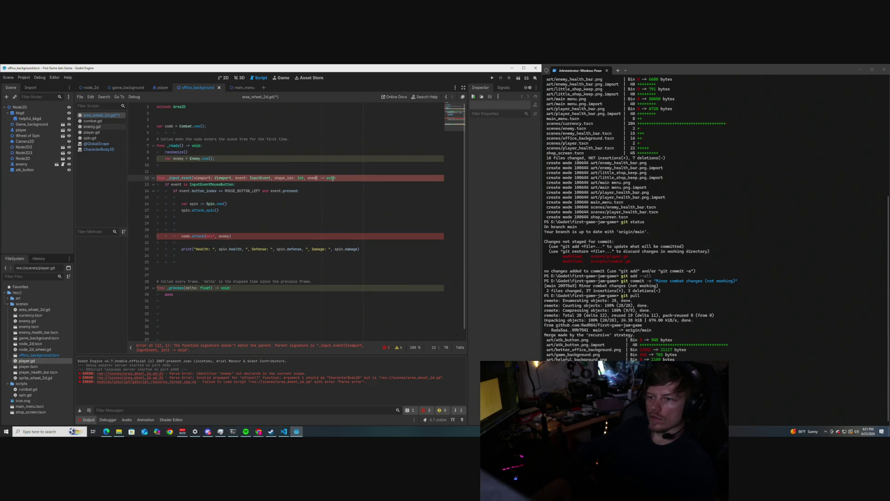
key(BackSpace)
key(BackSpace)
key(BackSpace)
- Move 'var enemy = Enemy.new();' from _ready to just below the comb variable and save
click(266, 163)
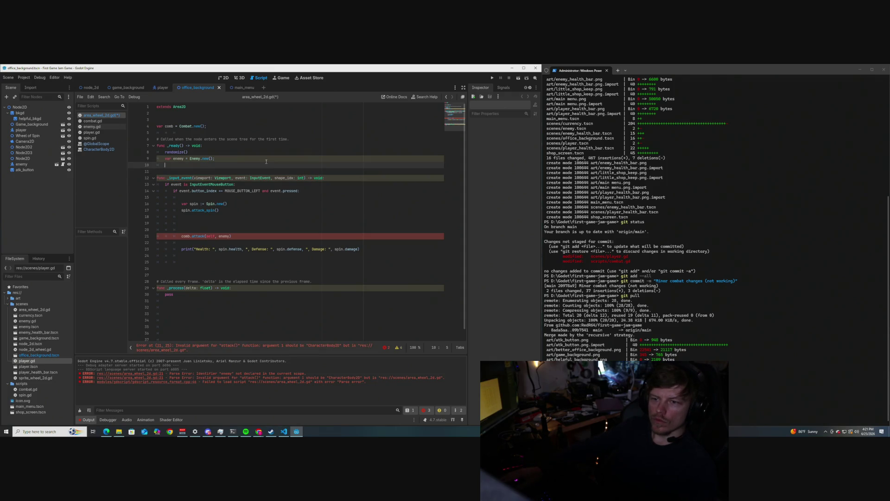
drag(266, 160, 165, 158)
key(ctrl+c)
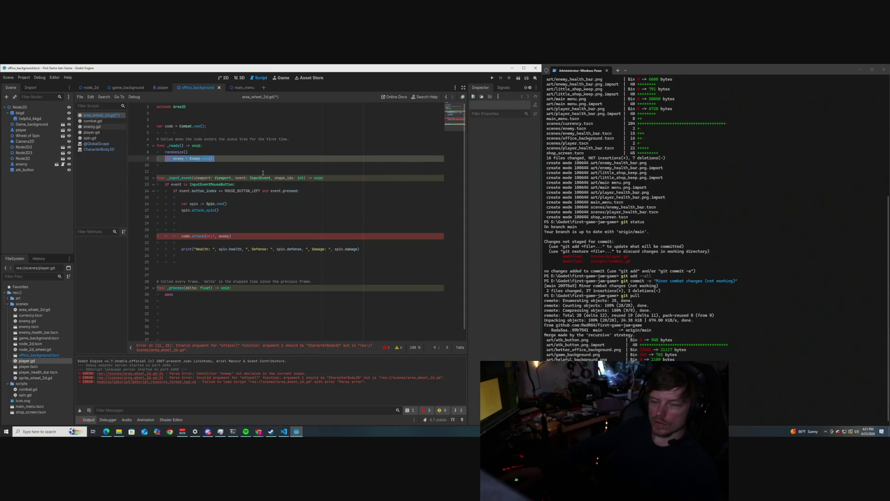
key(BackSpace)
click(220, 126)
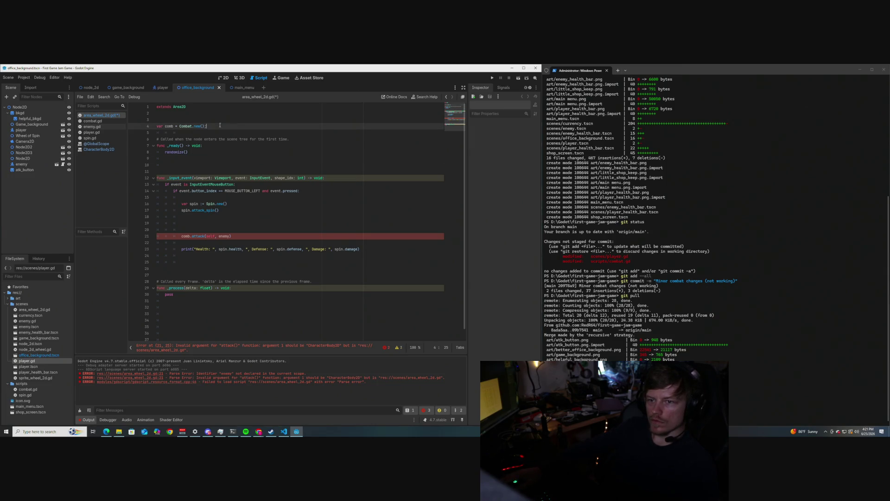
key(Return)
key(ctrl+v)
click(237, 156)
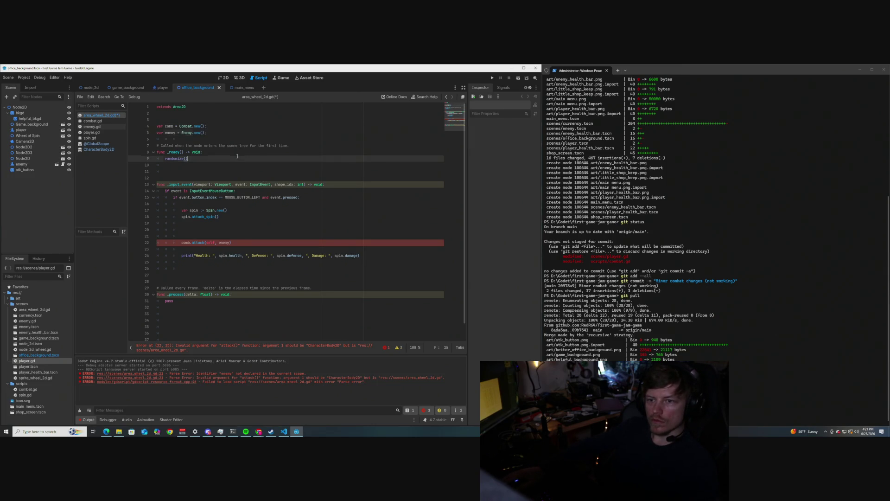
key(ctrl+s)
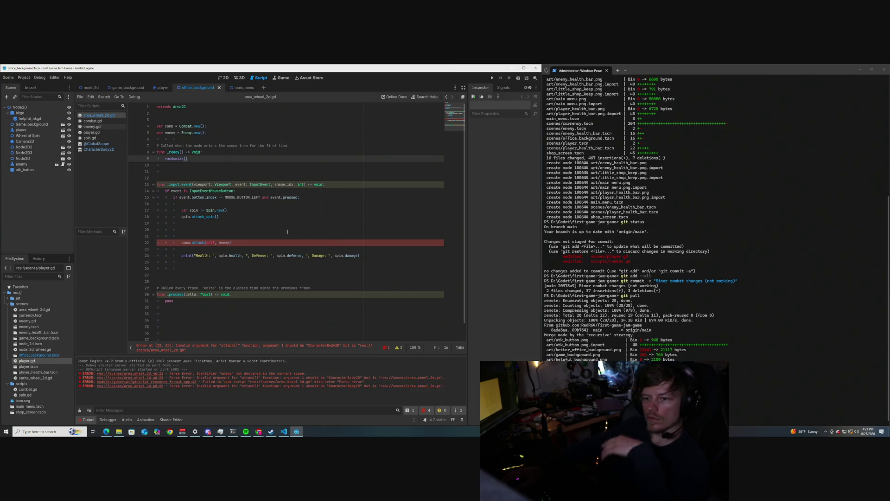
- Replace self with player in the comb.attack call
click(183, 230)
click(182, 243)
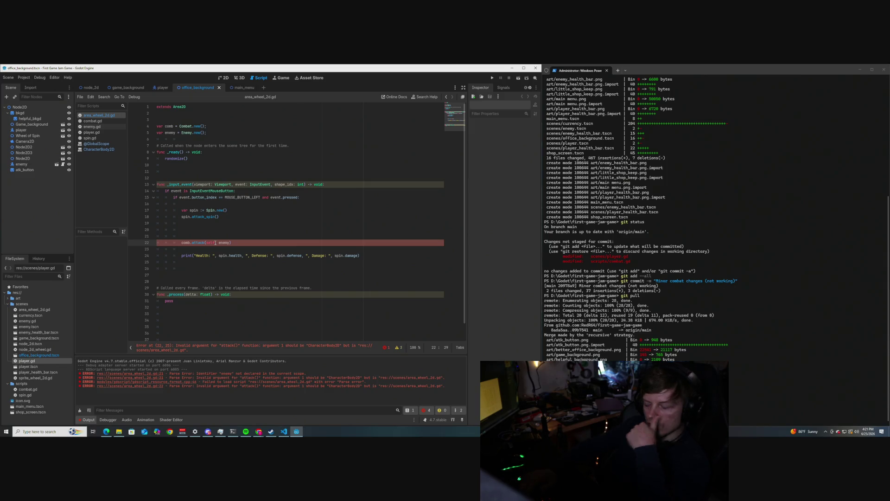
double_click(215, 243)
key(BackSpace)
text(player)
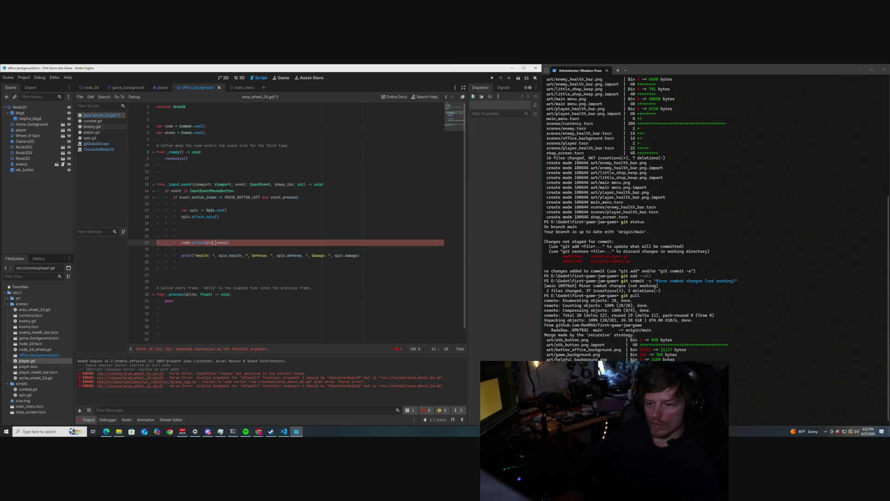
click(260, 226)
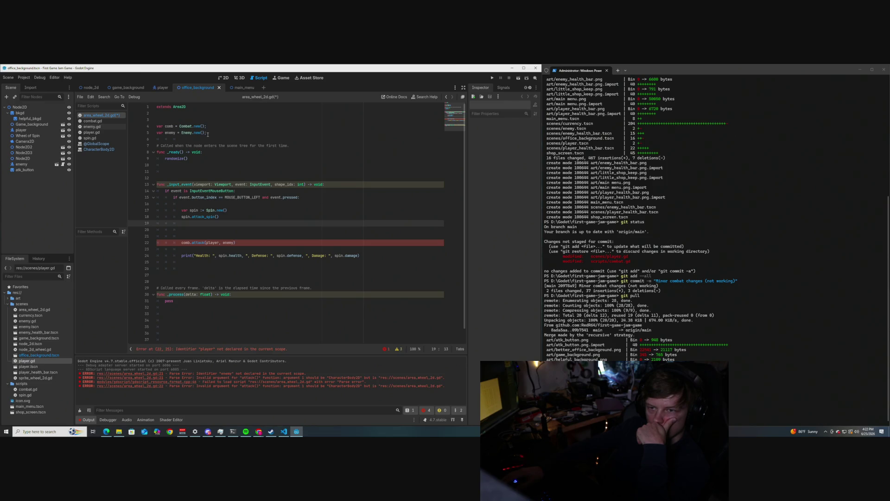
click(207, 134)
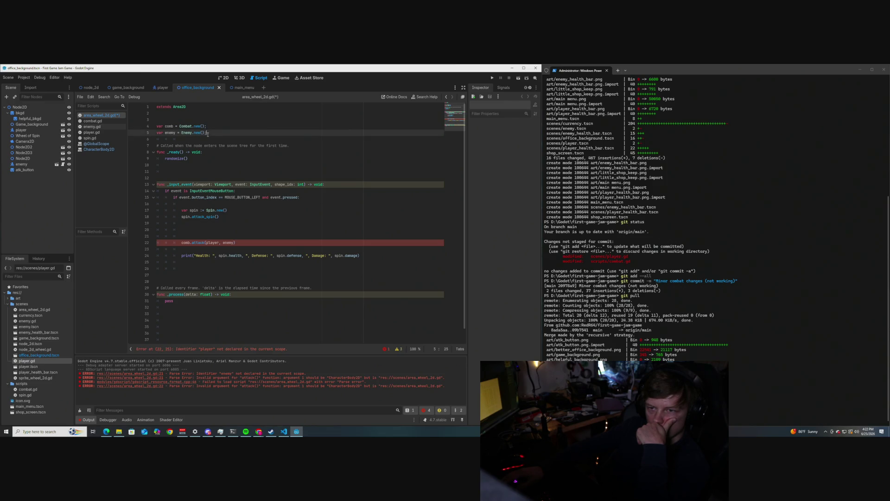
- Declare 'var player = Player.new();' below the enemy variable
key(Return)
text(var pla)
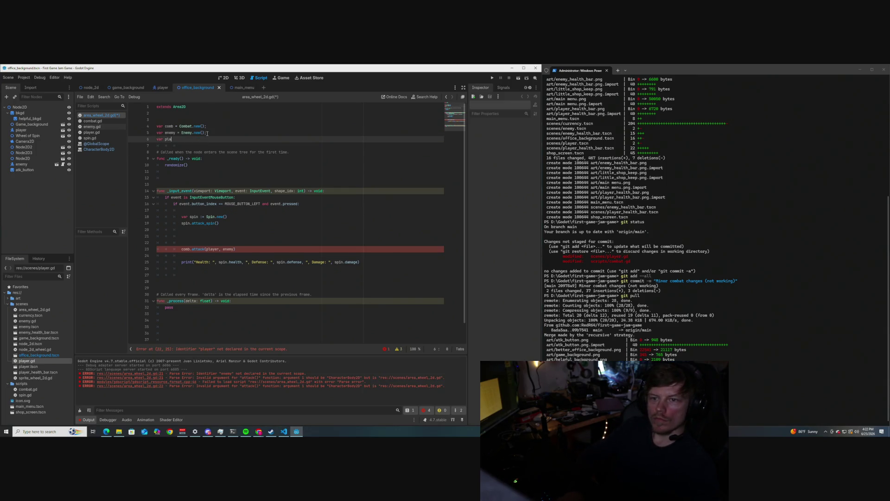
text(yer = Player.)
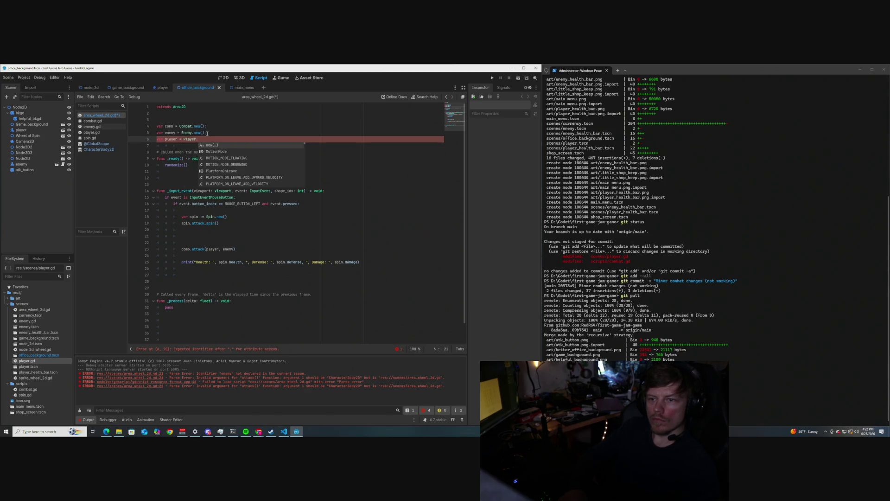
key(Return)
key(End)
text(;)
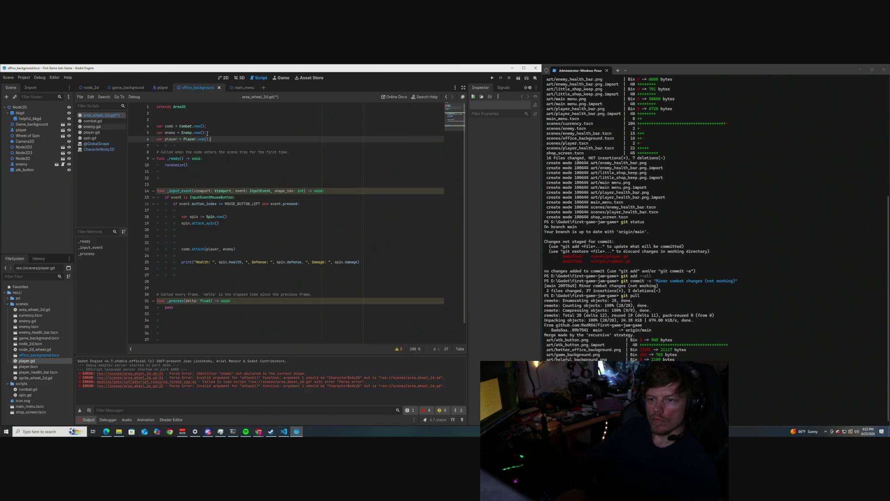
- Add an empty line after spin.attack_spin() and switch to player.gd
click(254, 229)
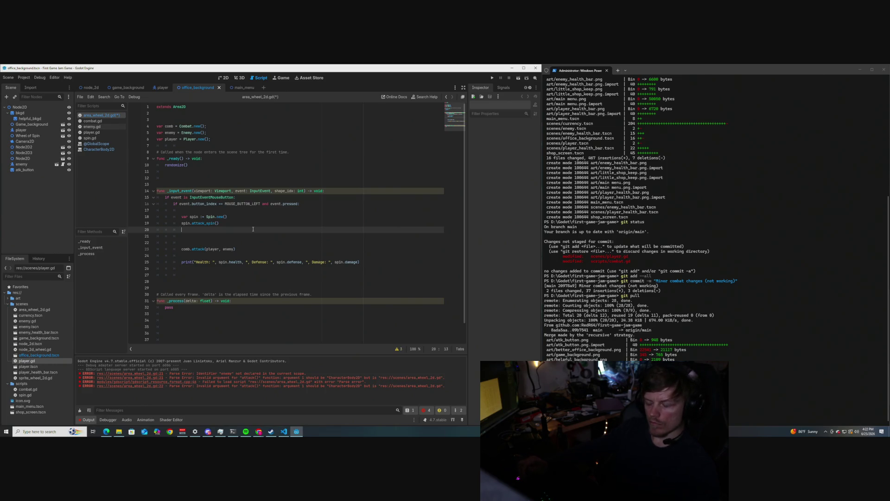
key(Return)
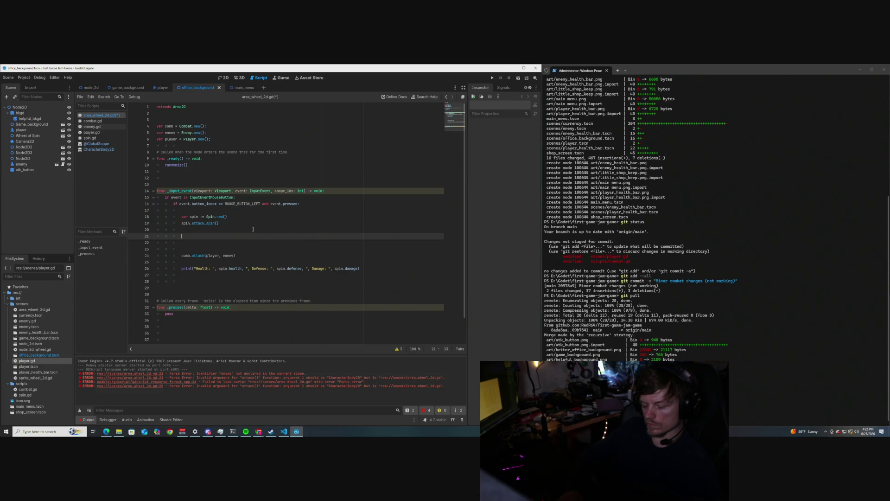
click(97, 132)
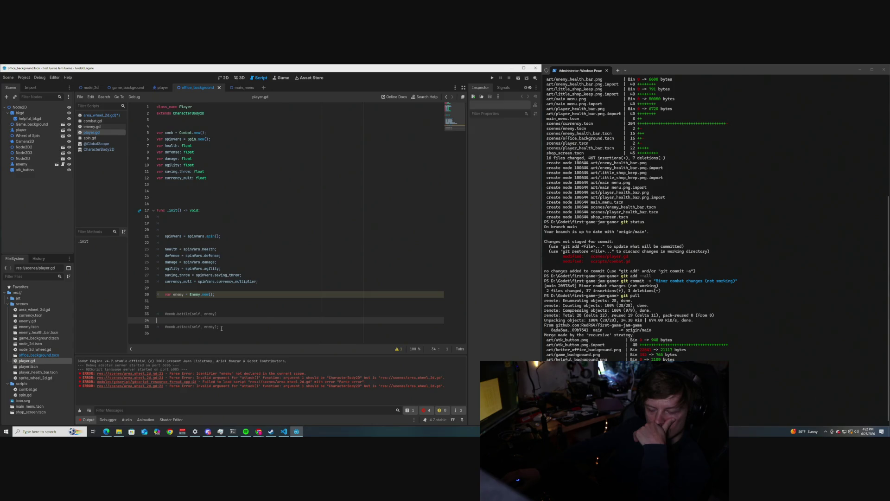
- Open spin.gd and scroll through its attack_spin function
click(91, 138)
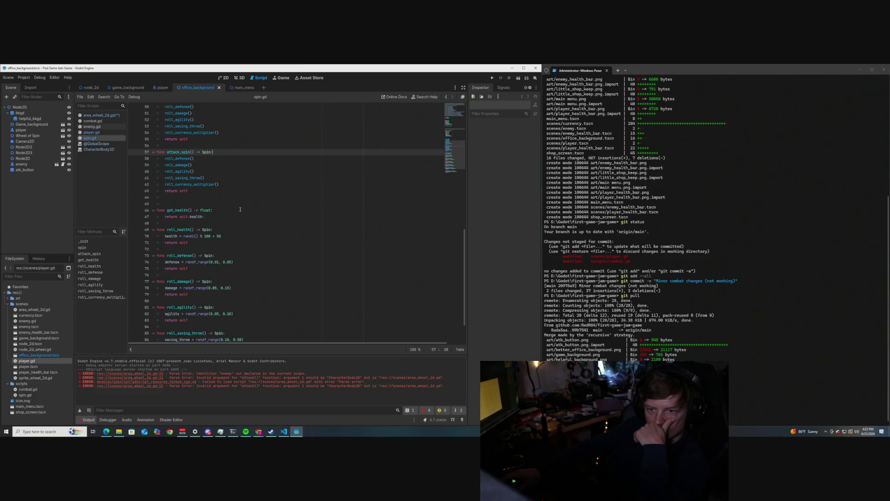
scroll(240, 209, down, 2)
scroll(240, 209, up, 13)
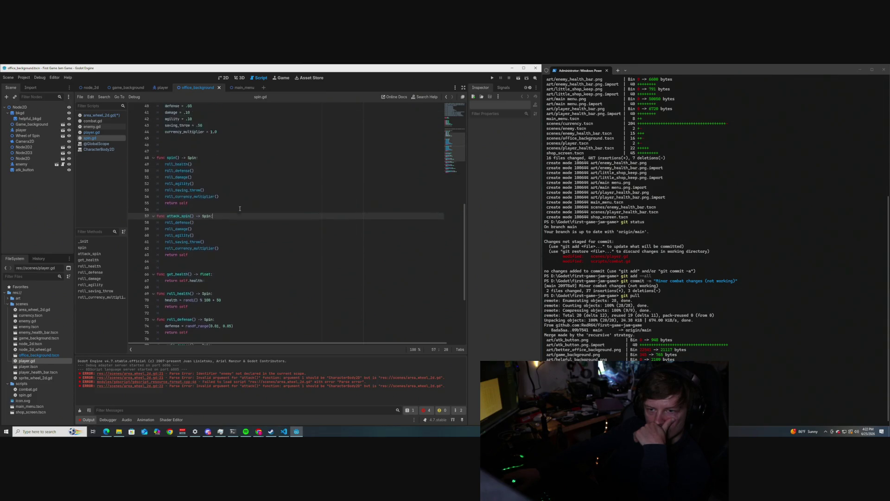
key(alt+Left)
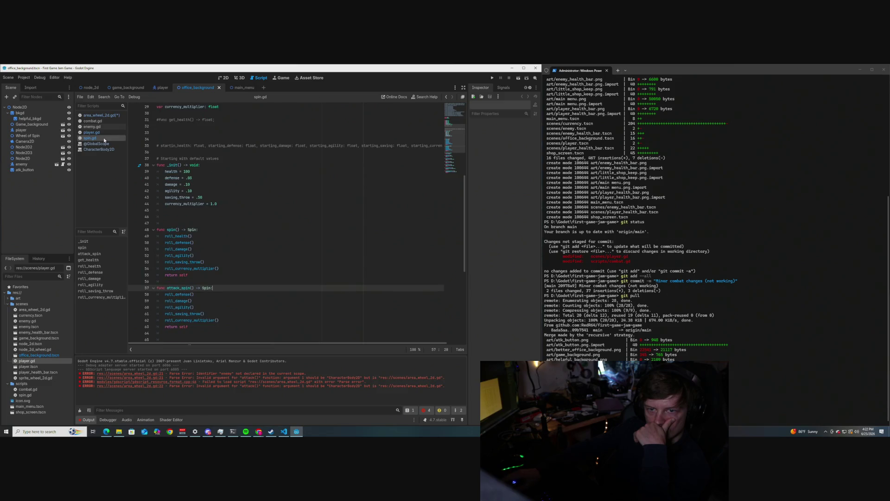
- Return to player.gd and add an unindented blank line at the end of the script
click(239, 316)
click(242, 324)
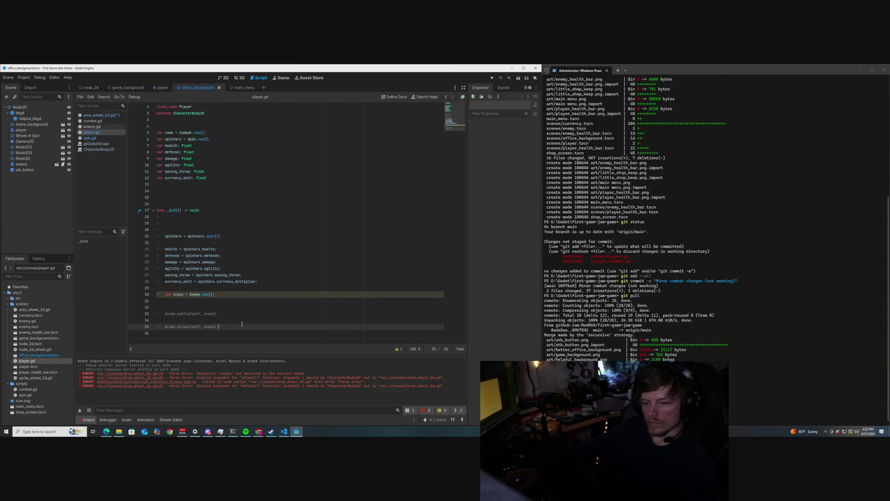
key(Return)
key(Return)
key(Return)
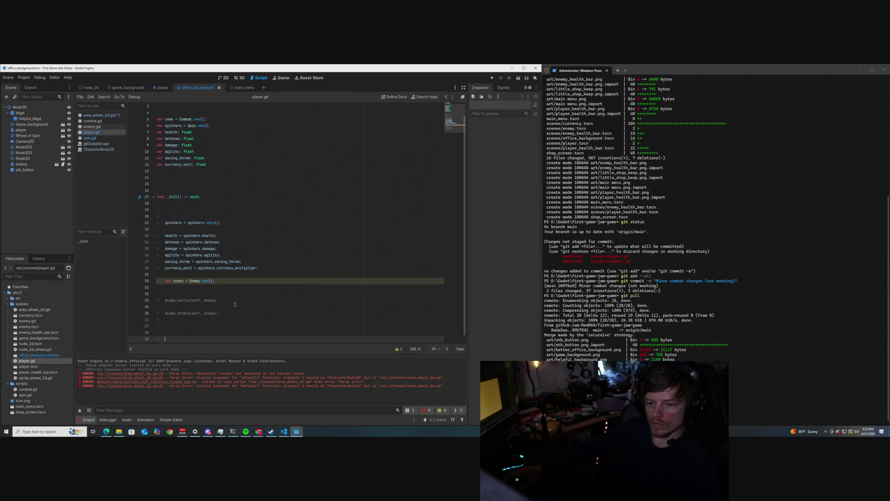
key(BackSpace)
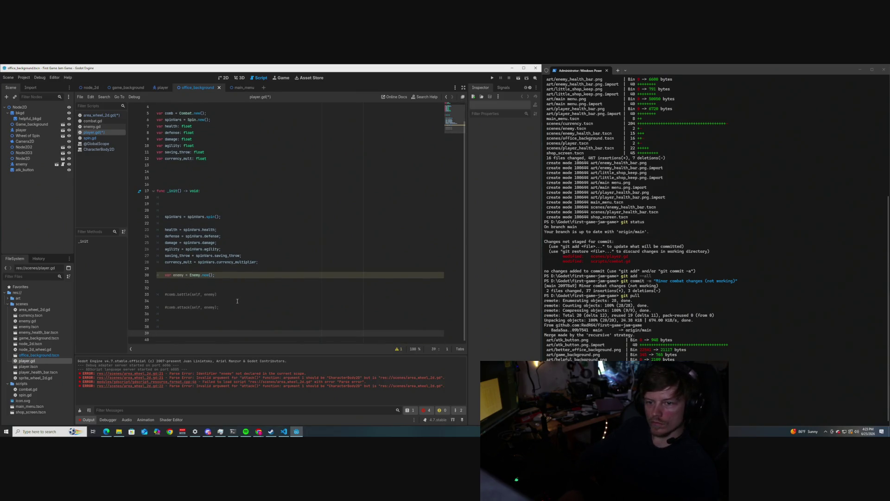
- Write the header 'func attach_stats(spin: Spin):' at the bottom of player.gd
text(fuc a)
text(ttach)
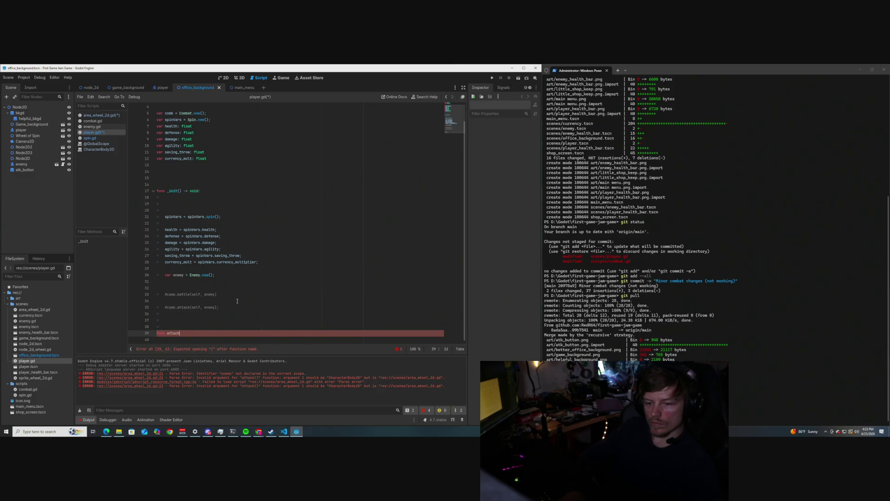
text(_stats()
text(spin:)
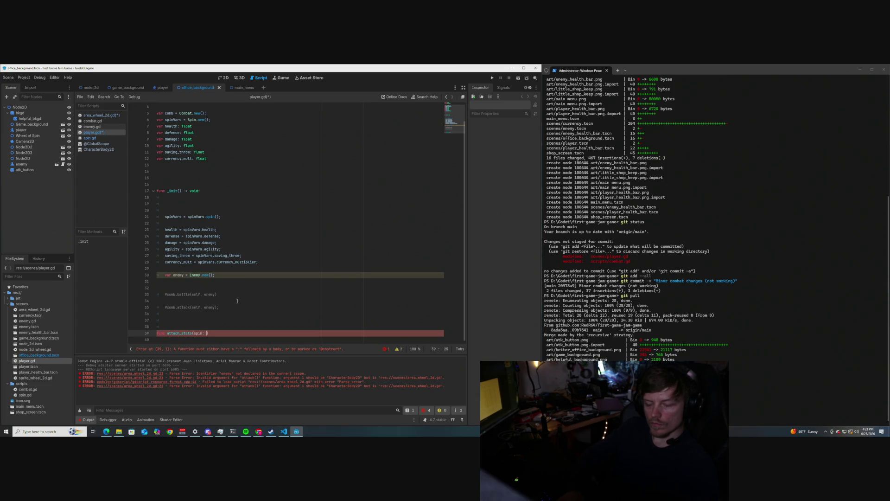
text(Spi)
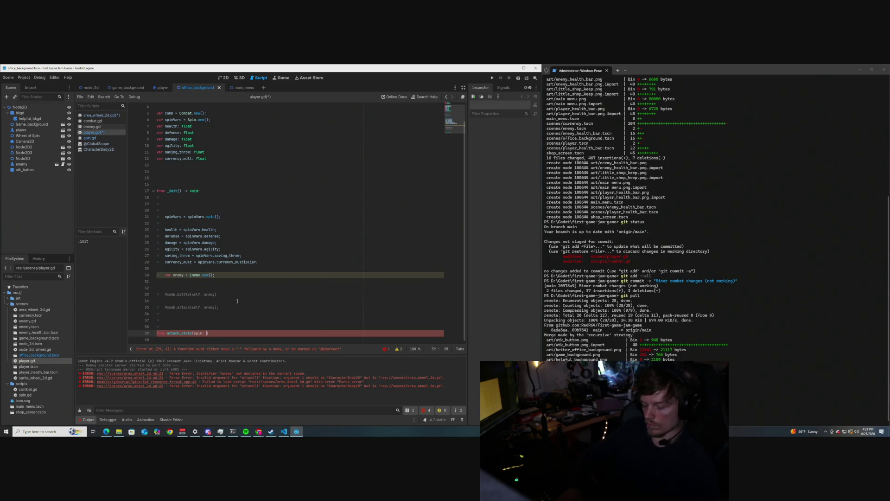
text(n)
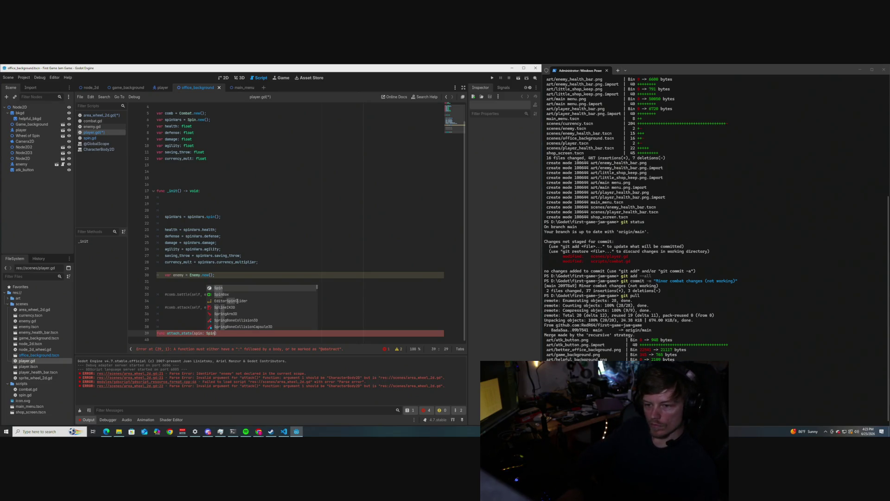
key(Escape)
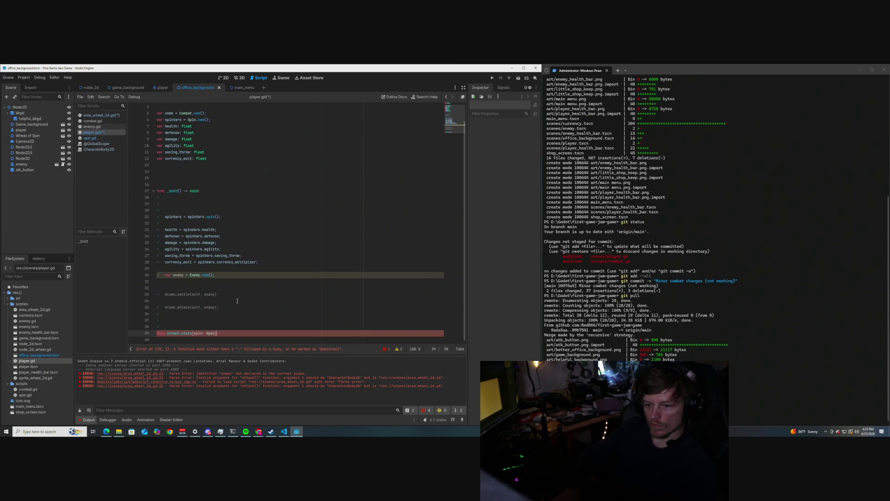
key(Return)
key(Return)
key(Return)
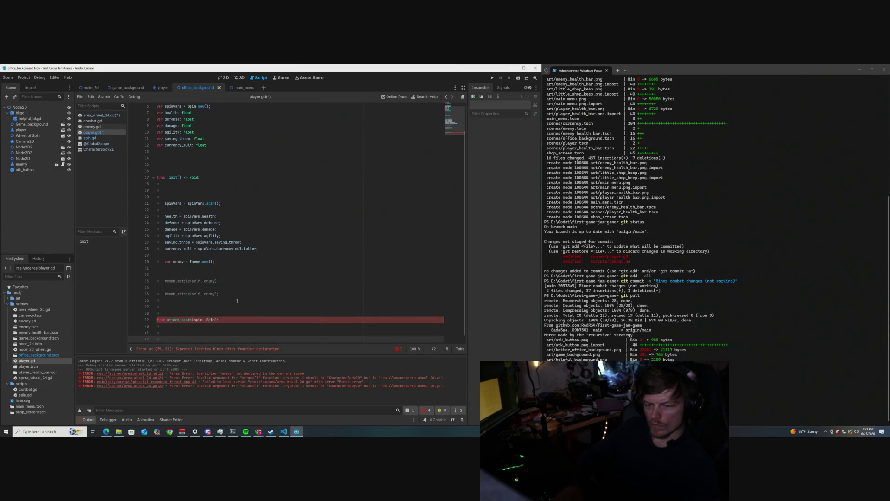
key(Up)
key(Up)
key(Up)
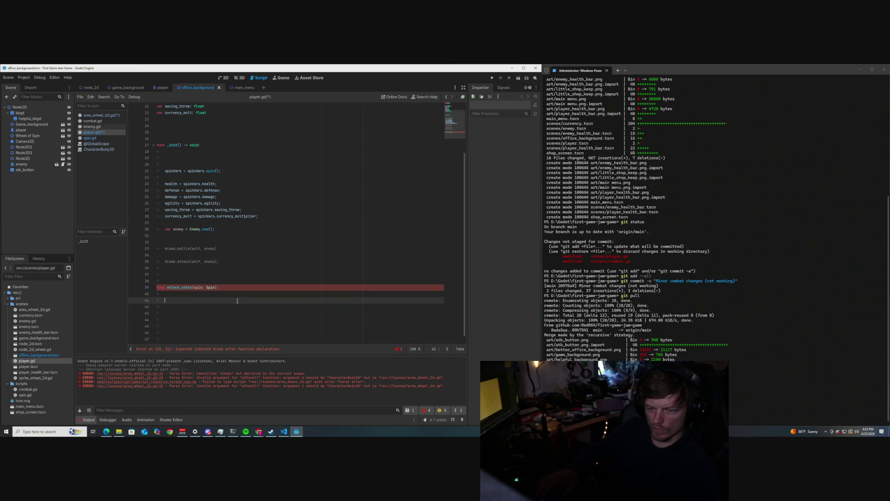
- Select the stat assignment lines 23–28 in _init
scroll(228, 234, up, 1)
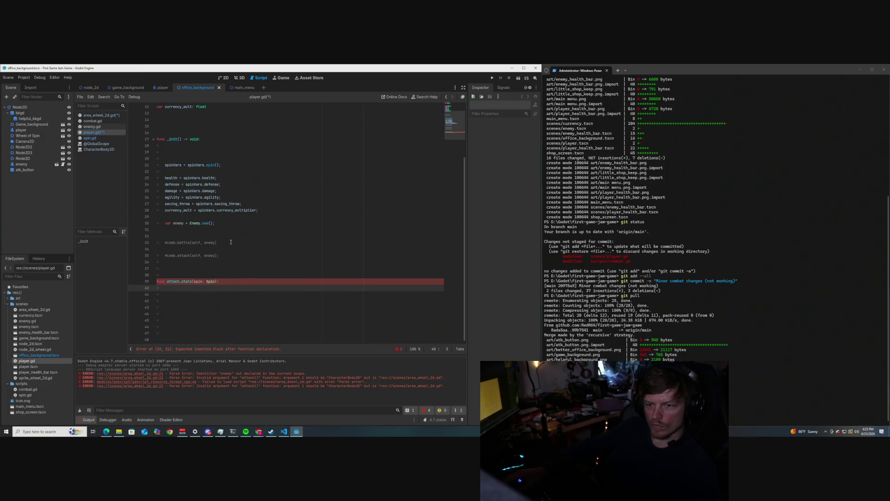
scroll(220, 200, down, 1)
scroll(220, 201, up, 1)
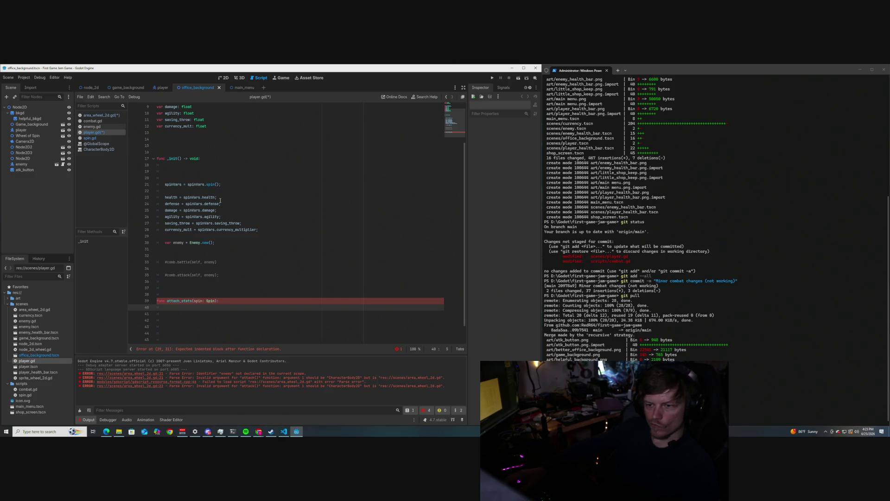
drag(259, 230, 165, 197)
key(ctrl+c)
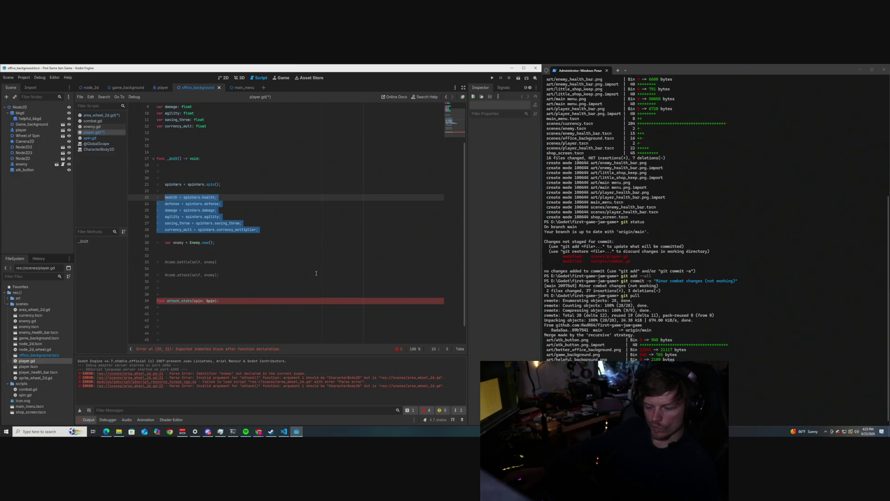
- Paste the stat assignments into attach_stats and rename the parameter to spinVars
click(222, 301)
key(Down)
key(Down)
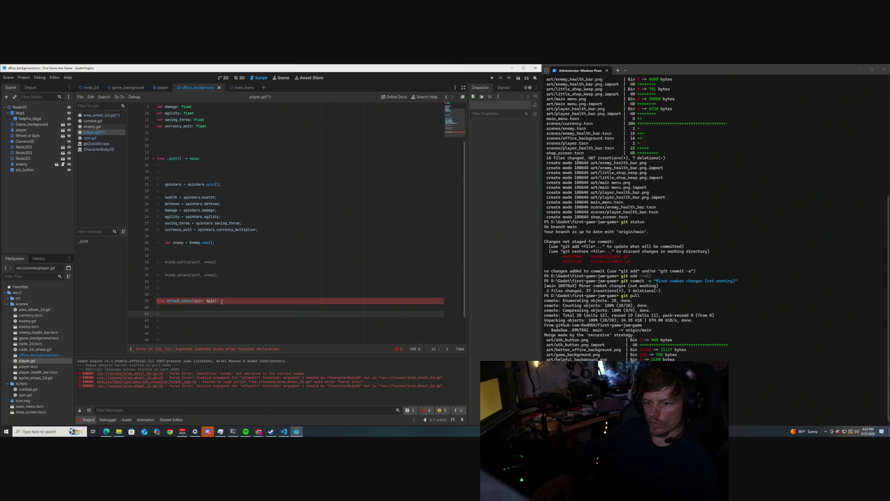
key(ctrl+v)
scroll(207, 259, down, 4)
click(203, 229)
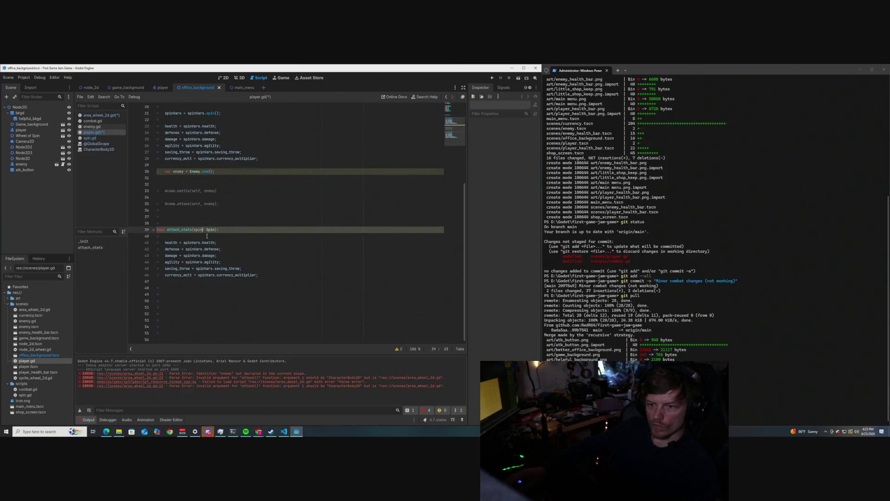
text(Vars)
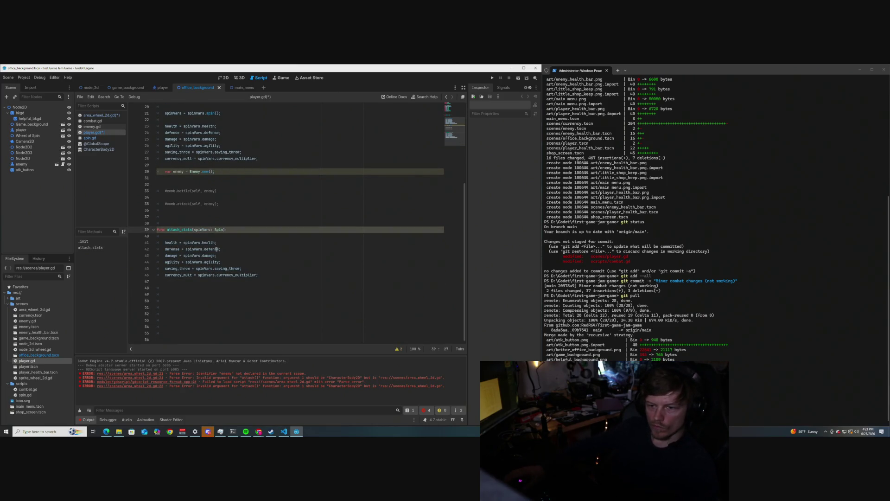
- Insert a try: line above the health assignment and indent health beneath it
click(217, 249)
key(Up)
key(Up)
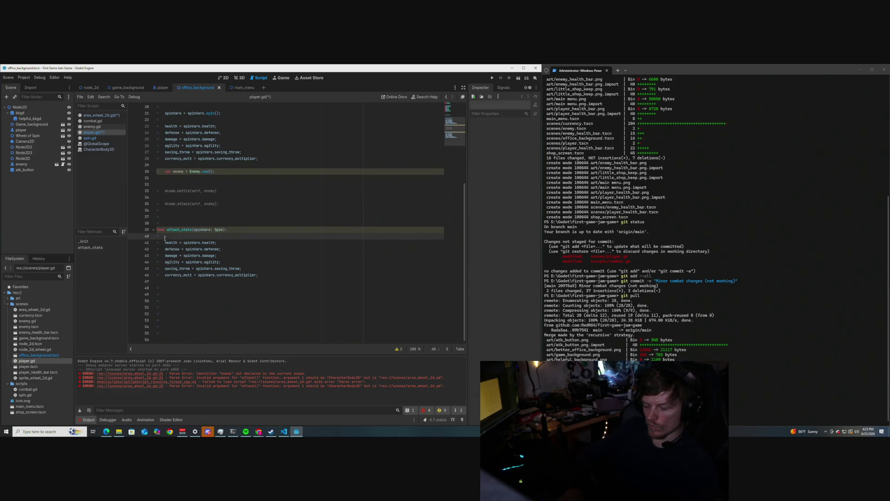
key(Return)
key(Return)
key(BackSpace)
text(try{)
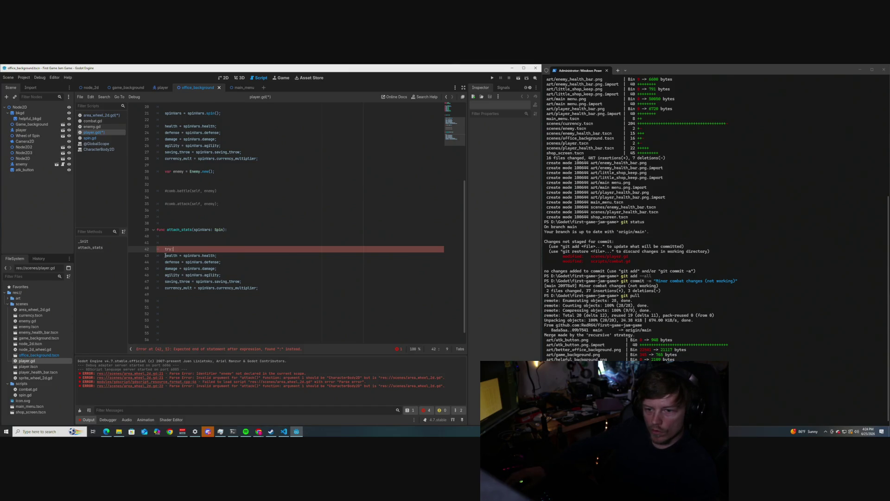
click(166, 256)
key(Tab)
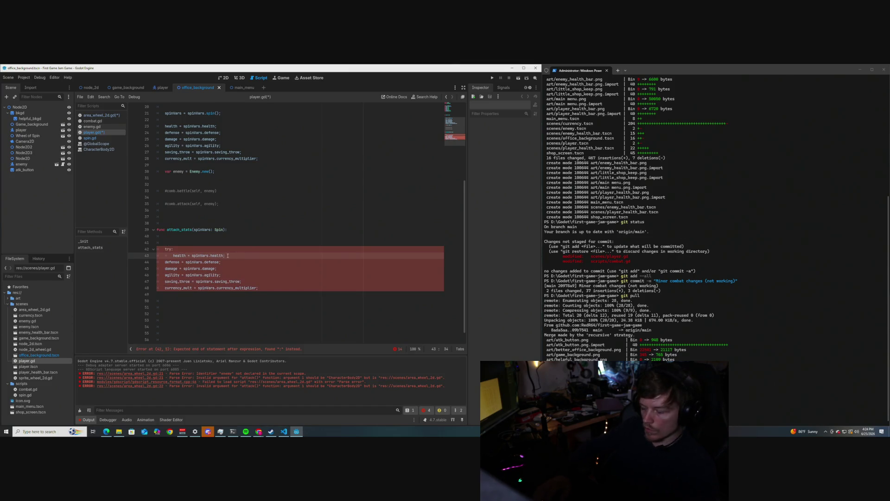
key(Return)
key(Return)
key(Return)
key(BackSpace)
key(Up)
key(Up)
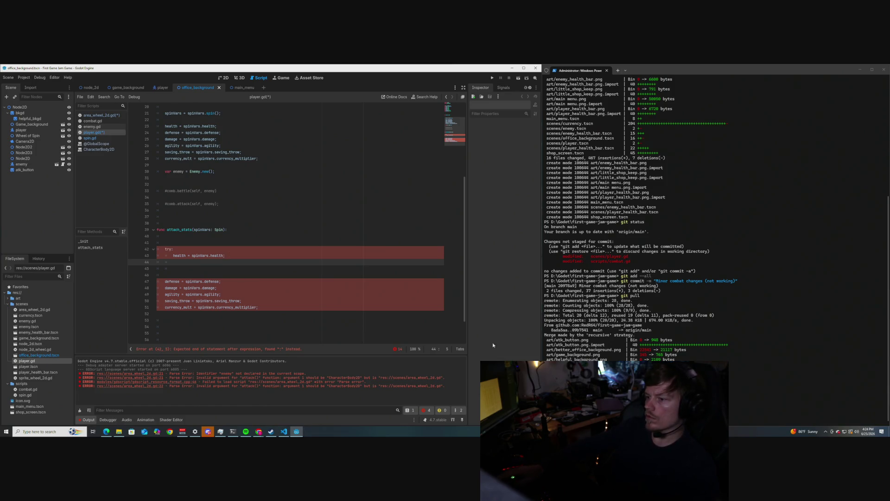
mouse_move(259, 431)
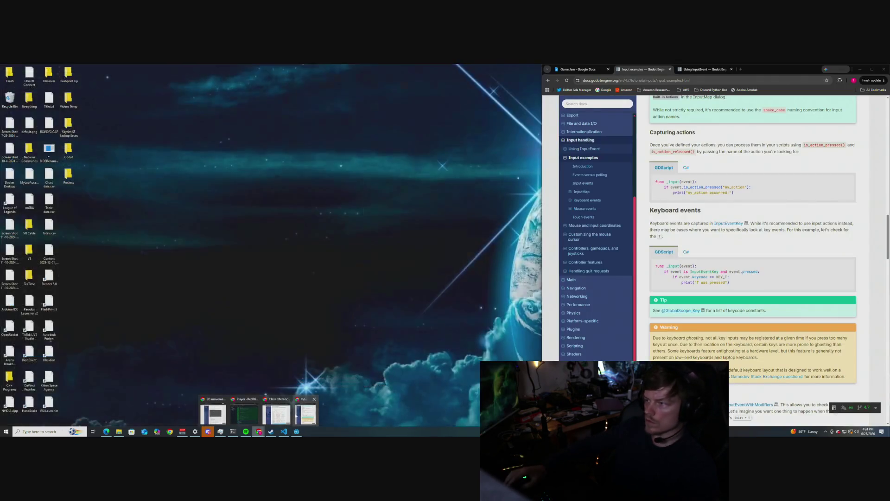
click(290, 410)
click(581, 103)
text(try)
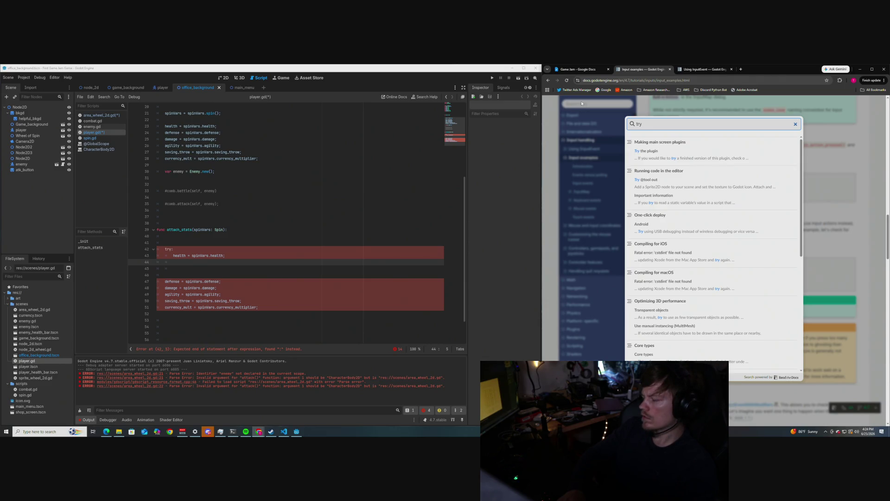
text(catch)
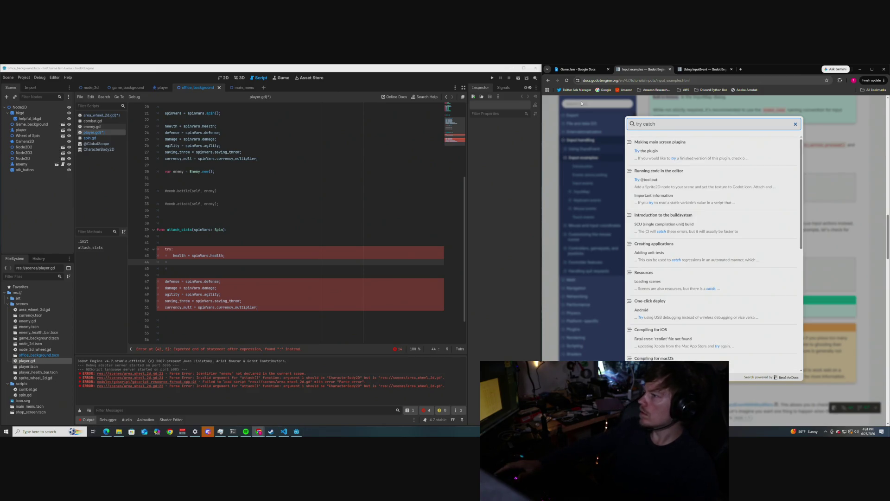
click(679, 185)
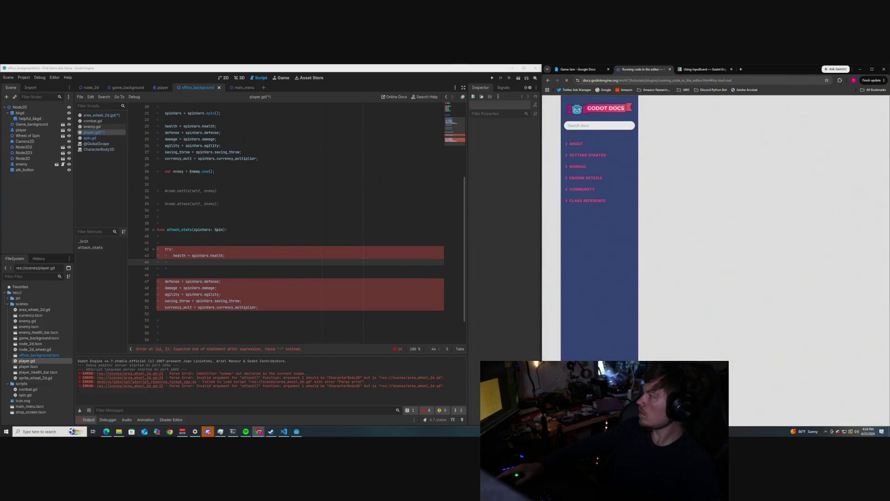
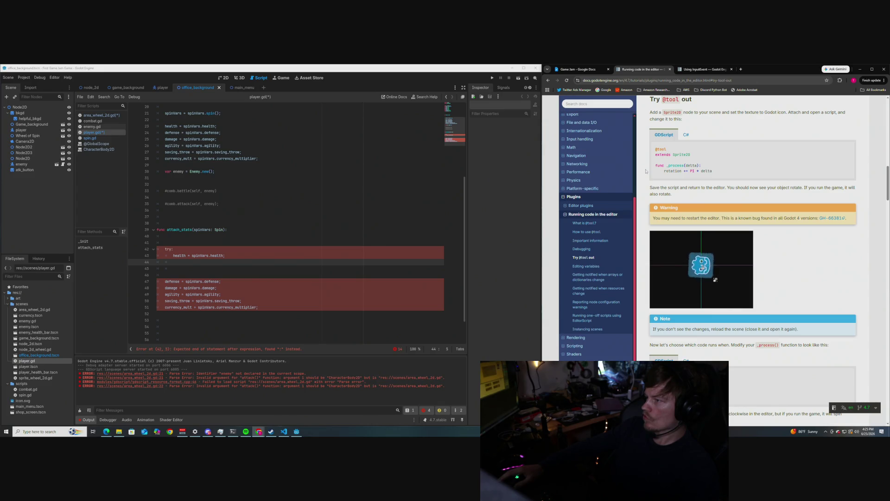
- Search the Godot docs for 'try except', review the unrelated results, then open a new Google tab
scroll(646, 171, down, 2)
scroll(646, 170, down, 2)
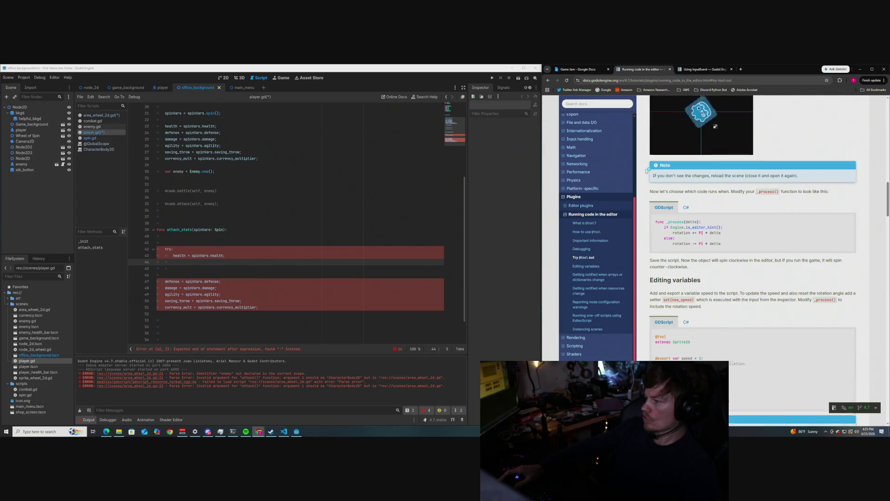
scroll(647, 170, down, 2)
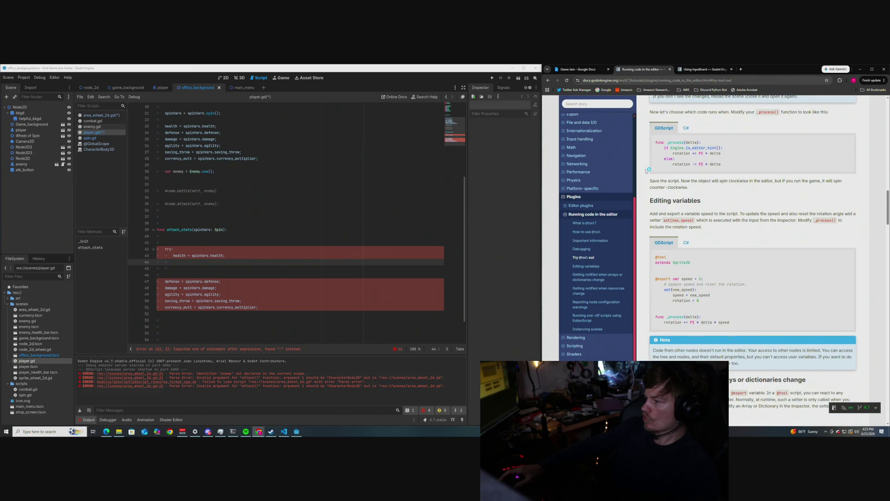
scroll(648, 170, up, 7)
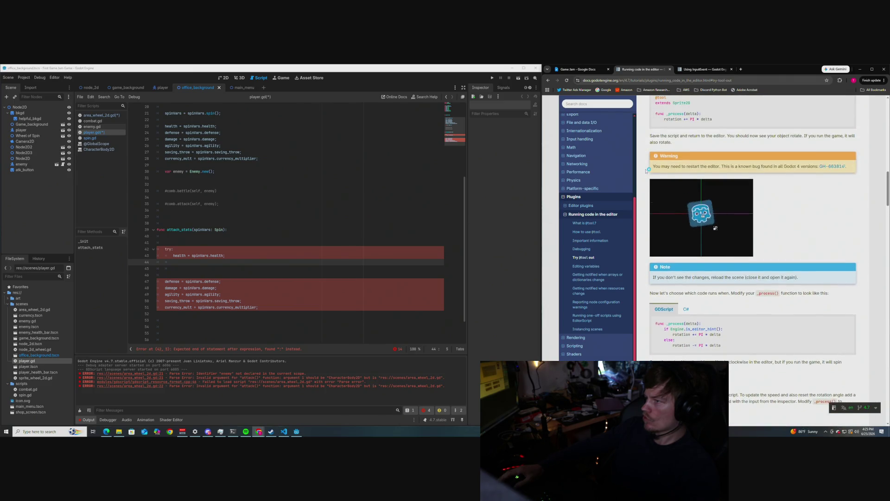
click(600, 106)
text(tr)
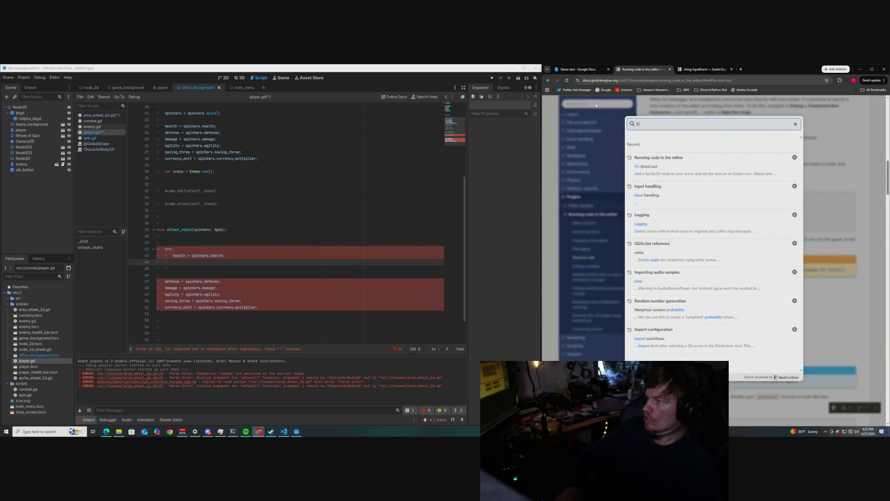
text(y except)
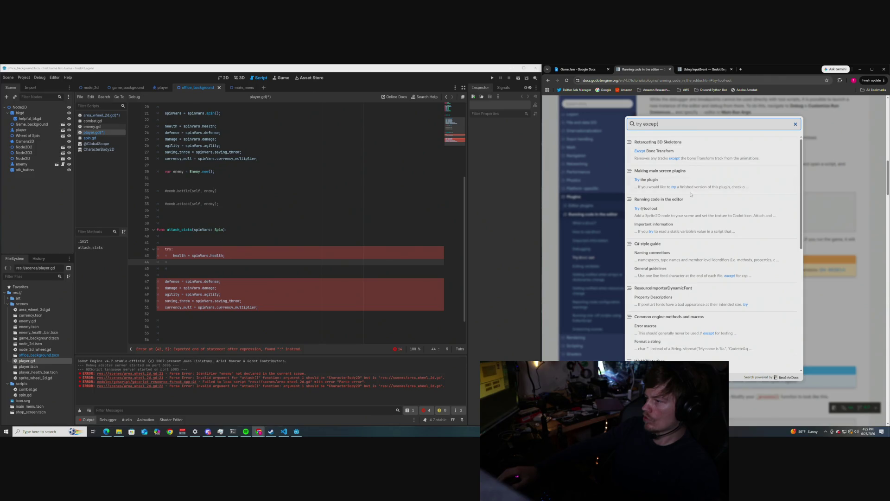
scroll(685, 289, down, 3)
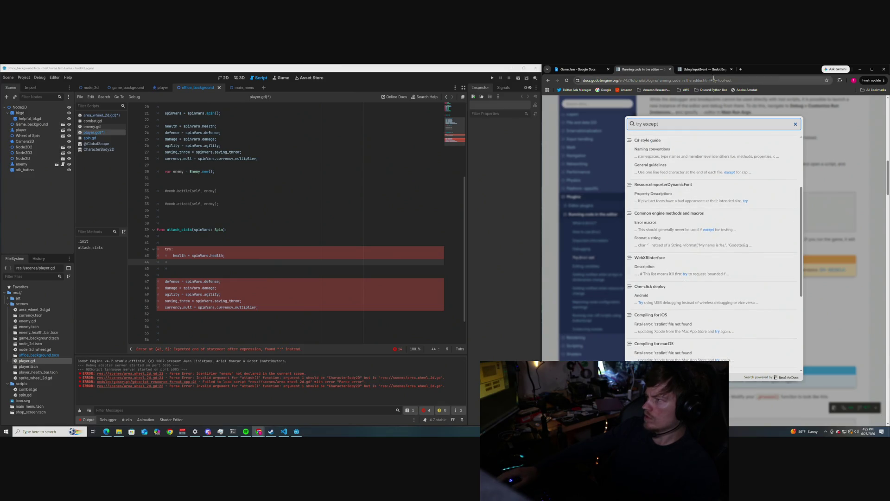
click(740, 70)
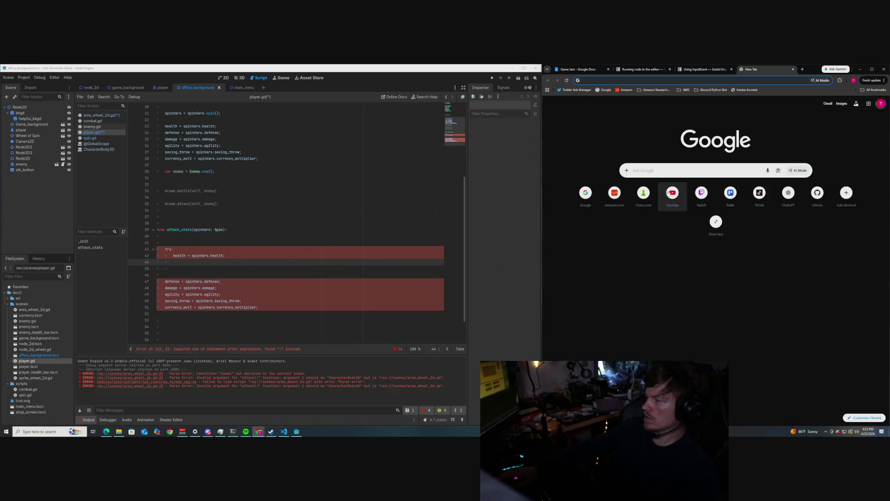
- Google 'try except gdscript' to confirm GDScript has no try/except, then delete the try: line
click(663, 176)
text(try except gds)
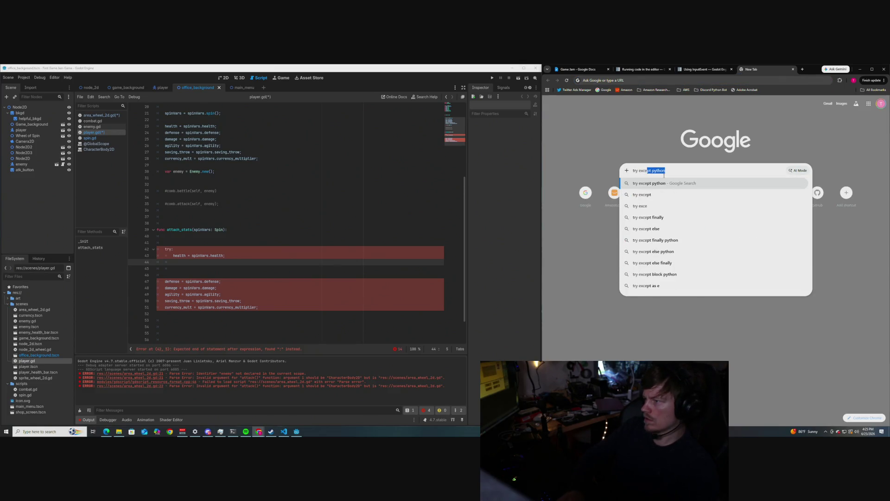
key(Return)
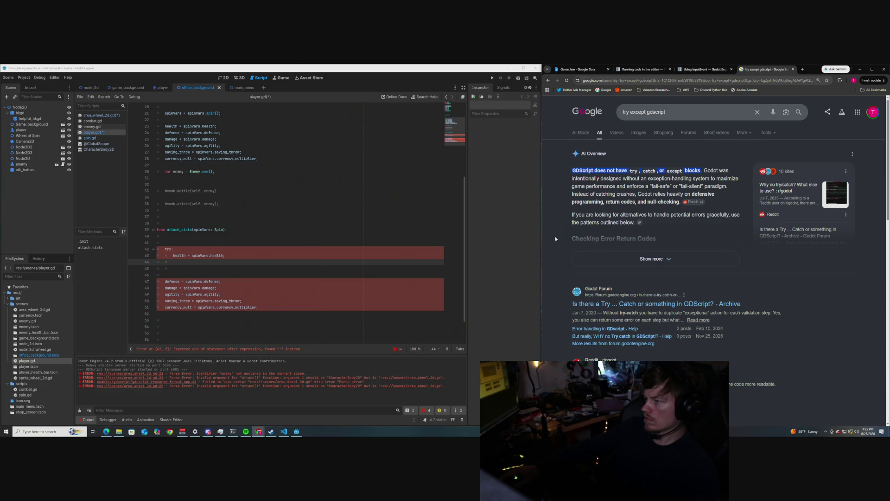
scroll(559, 232, down, 1)
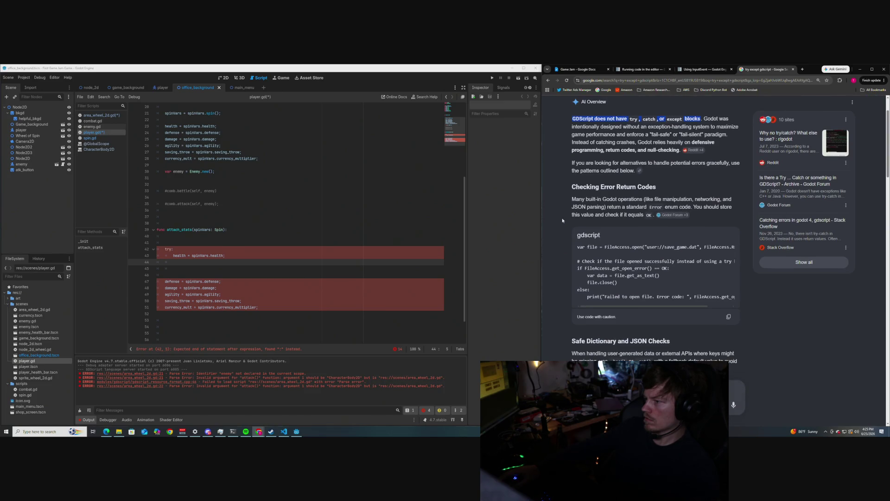
scroll(563, 220, down, 1)
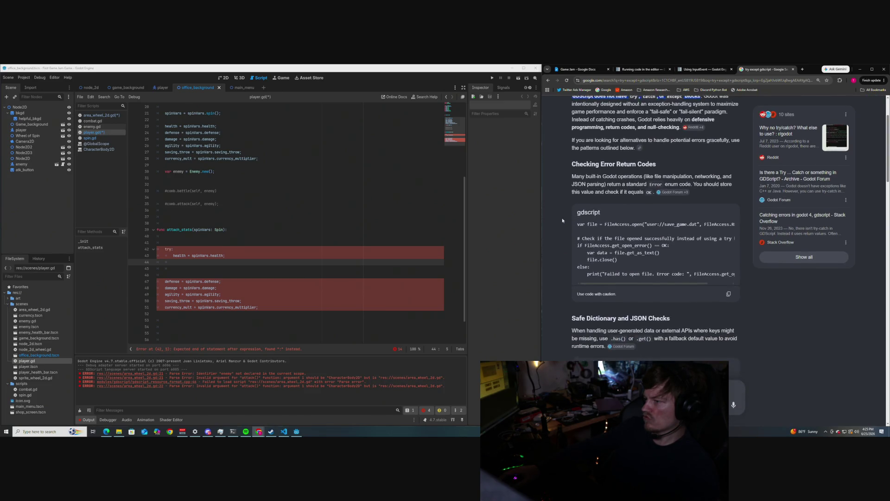
scroll(562, 220, up, 1)
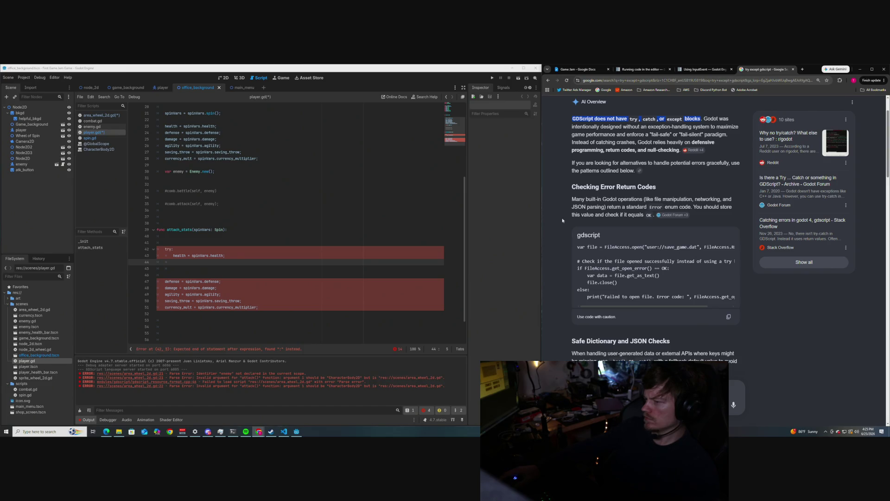
scroll(563, 220, down, 3)
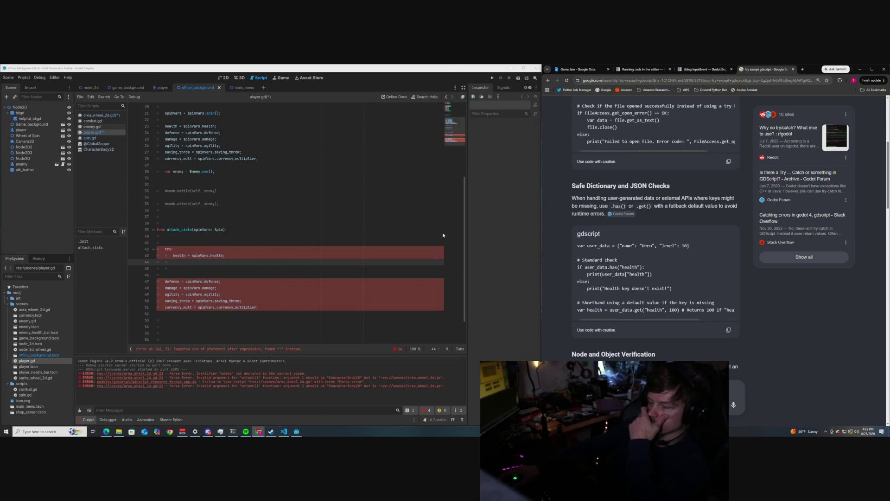
click(205, 251)
key(BackSpace)
key(BackSpace)
key(BackSpace)
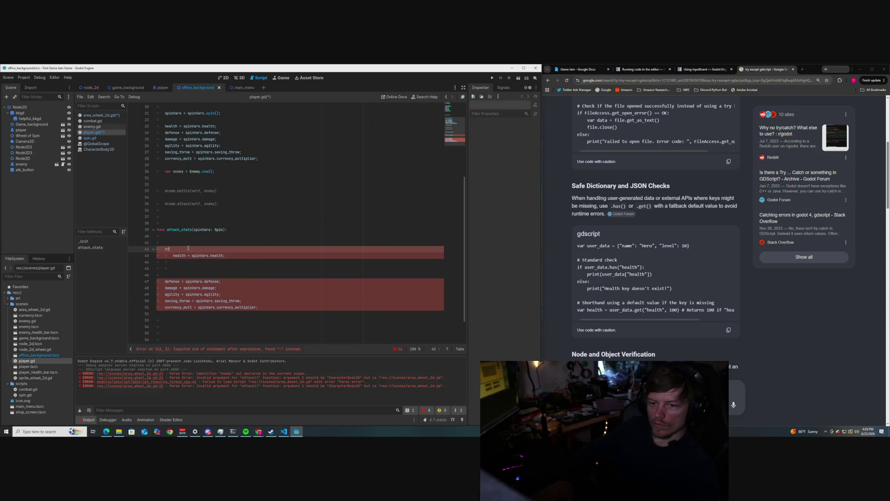
- Fix the indentation of the emptied line 42 in attach_stats
key(Tab)
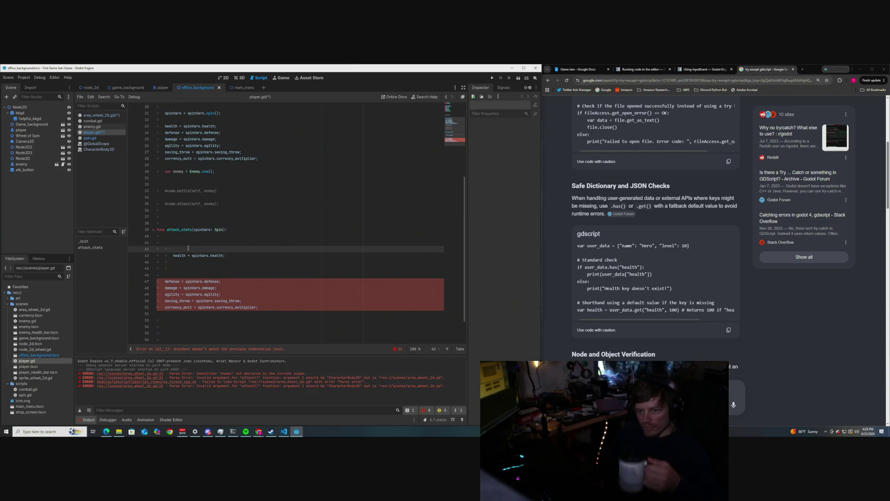
key(BackSpace)
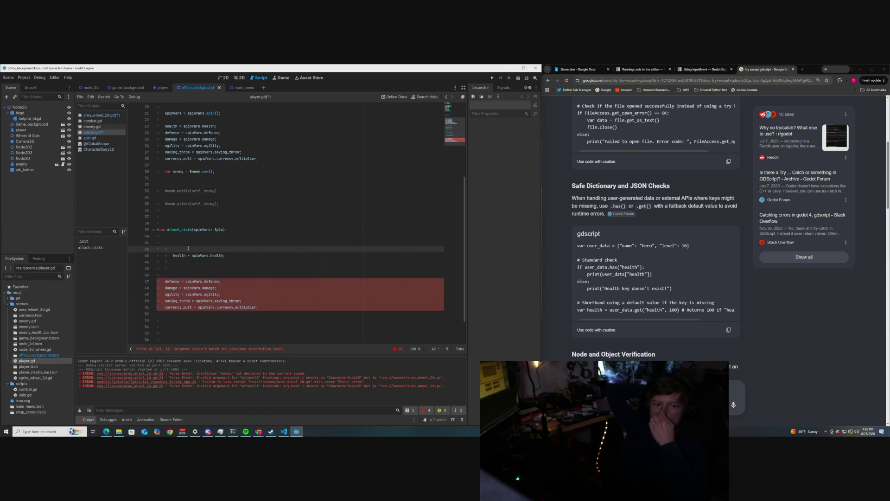
key(Up)
key(Up)
key(Up)
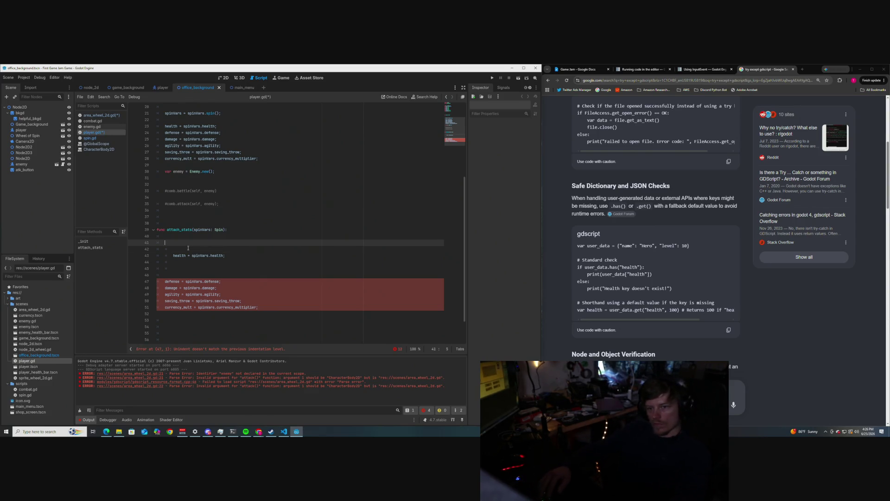
key(Right)
key(Right)
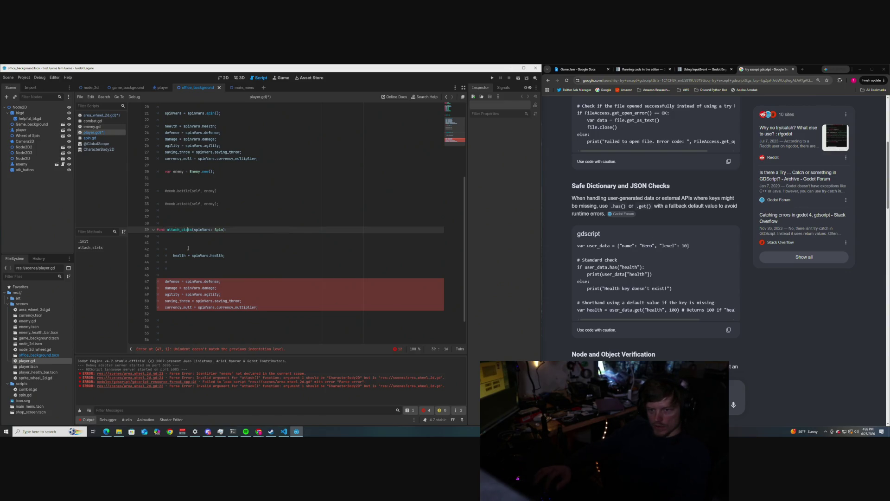
key(Right)
- Add the comment '## Attach all stats except health' above func attach_stats
key(Up)
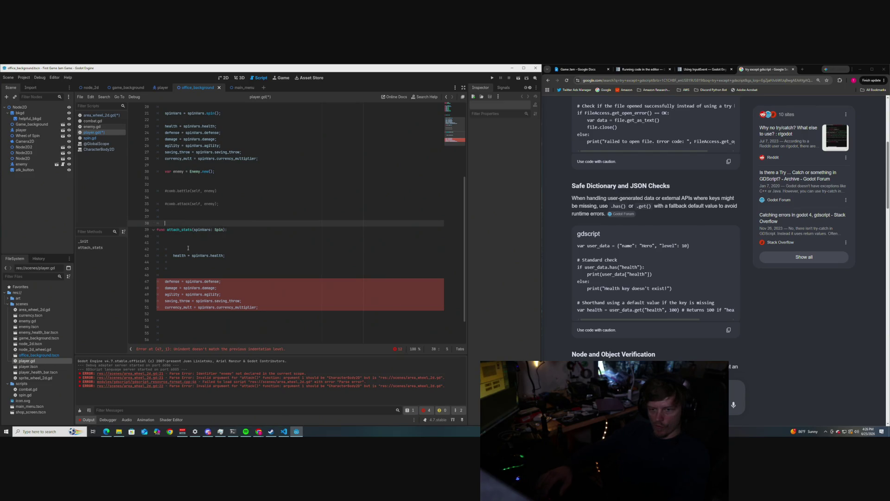
text(#)
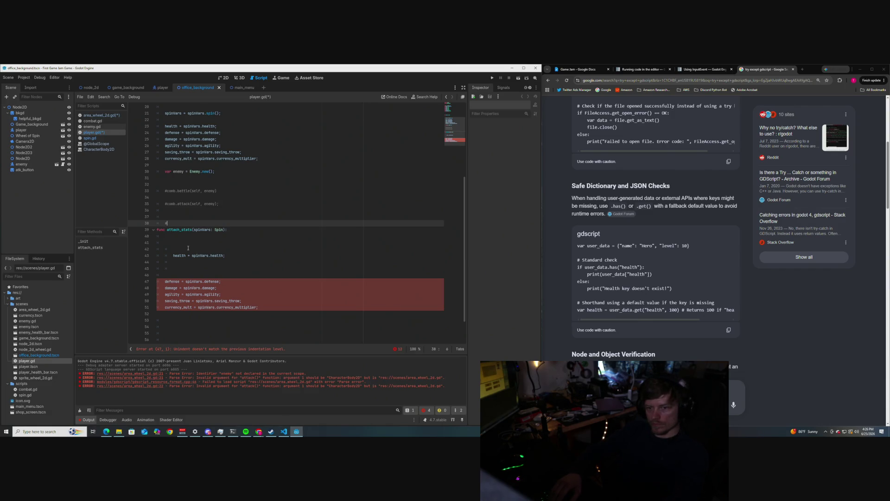
text(# s)
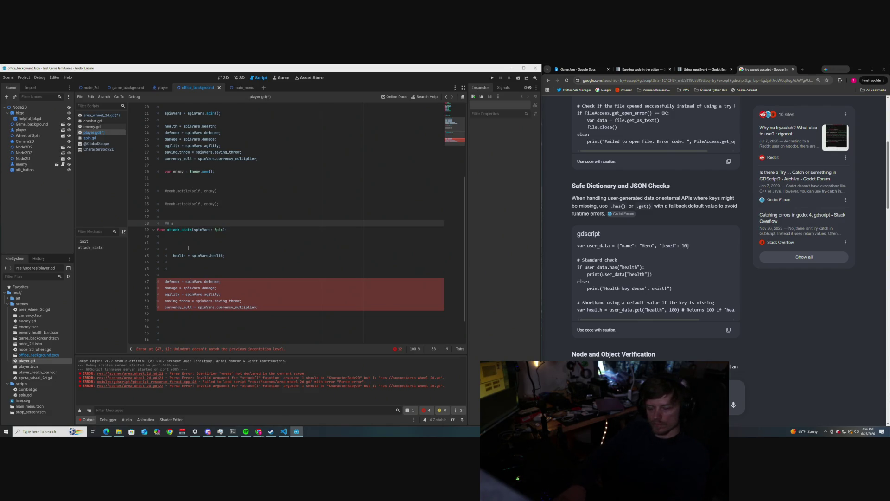
text(ttach)
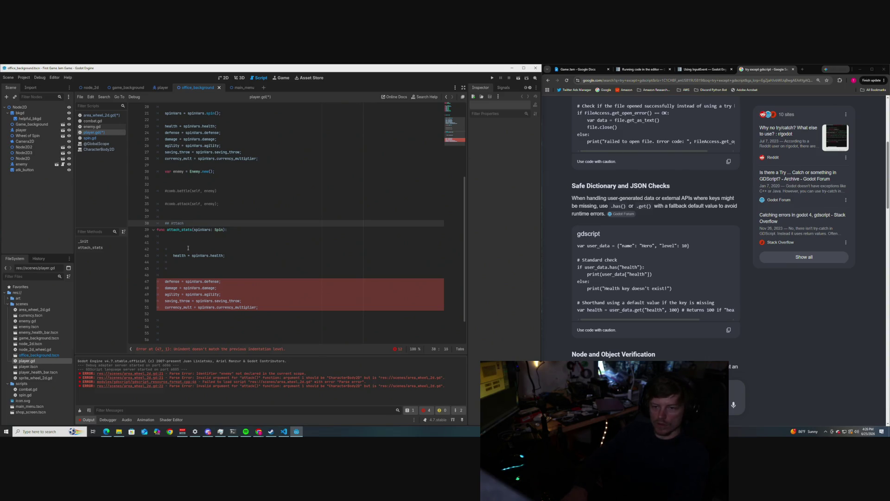
text(alt)
key(BackSpace)
key(BackSpace)
key(BackSpace)
text(all stats except health)
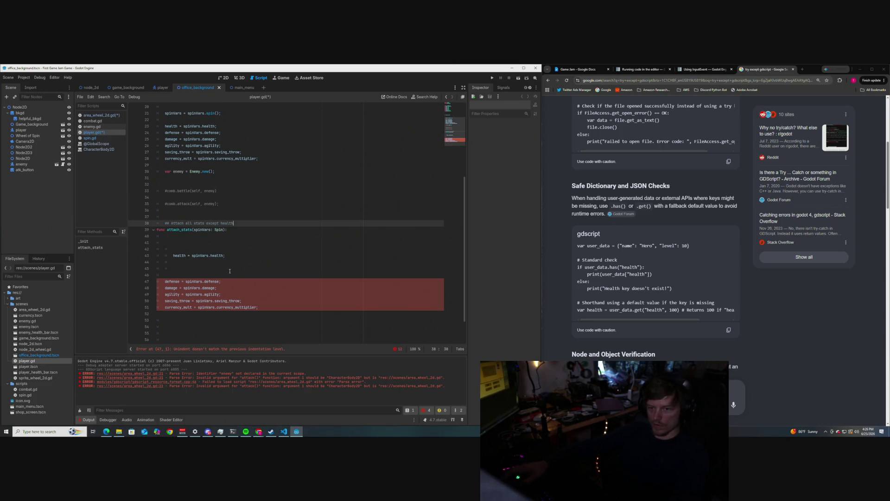
- Remove the health = spinVars.health; line and leftover blank lines from attach_stats
scroll(217, 253, up, 1)
scroll(171, 238, down, 2)
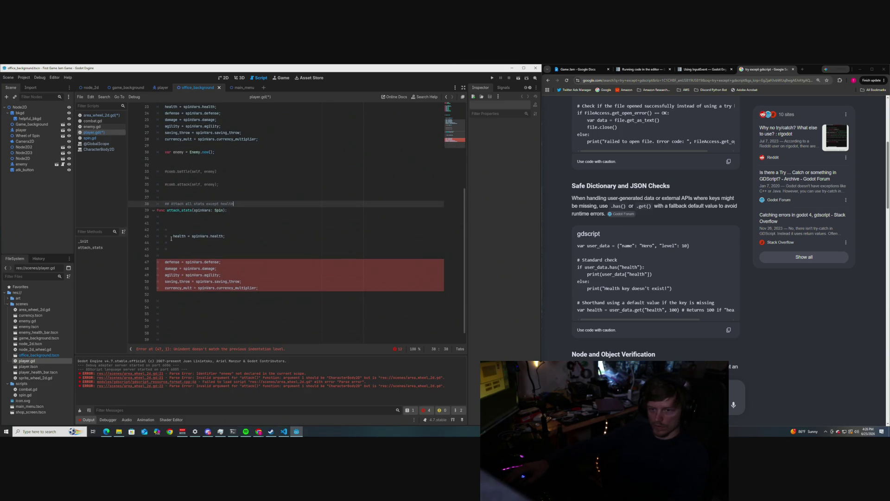
drag(225, 236, 173, 236)
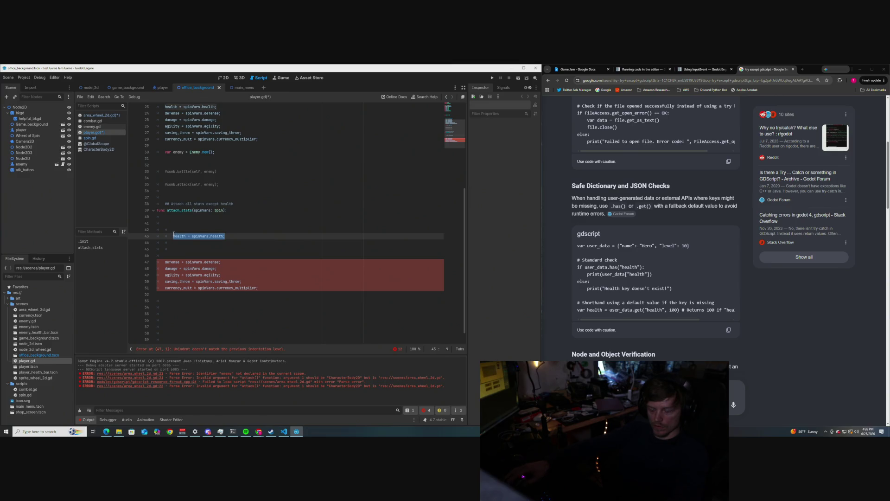
key(BackSpace)
key(Down)
key(Down)
key(Down)
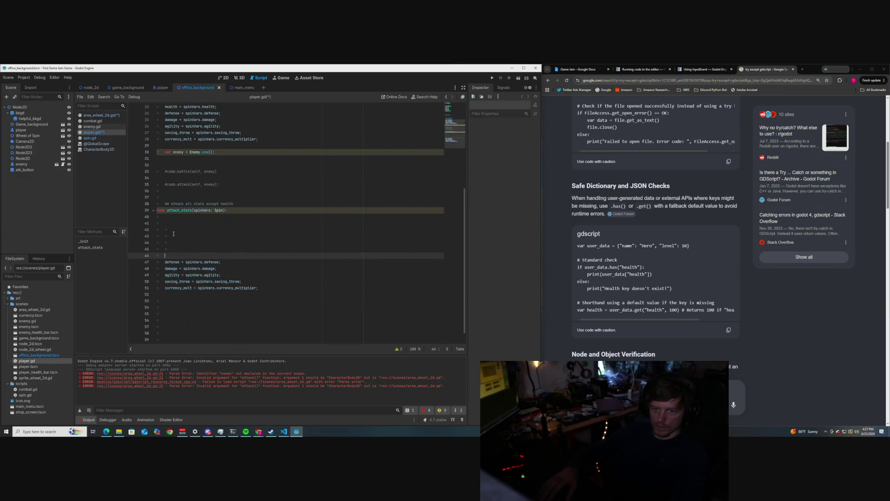
key(BackSpace)
key(BackSpace)
key(BackSpace)
key(BackSpace)
key(BackSpace)
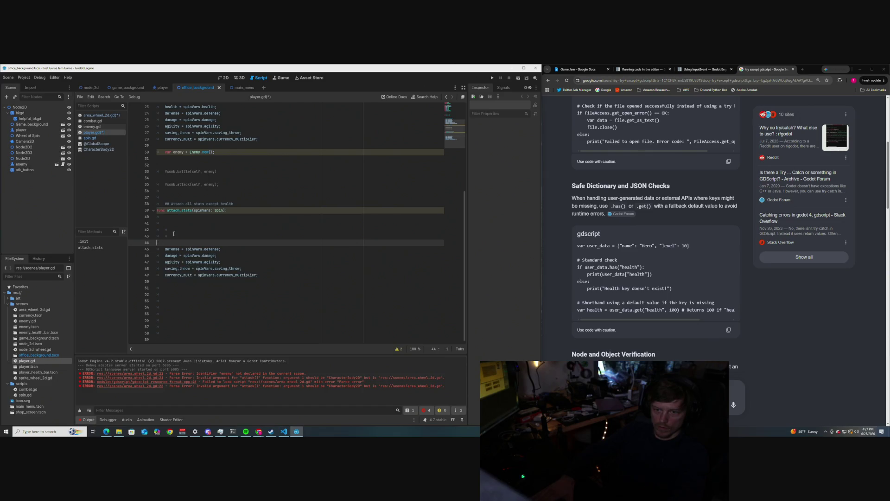
key(BackSpace)
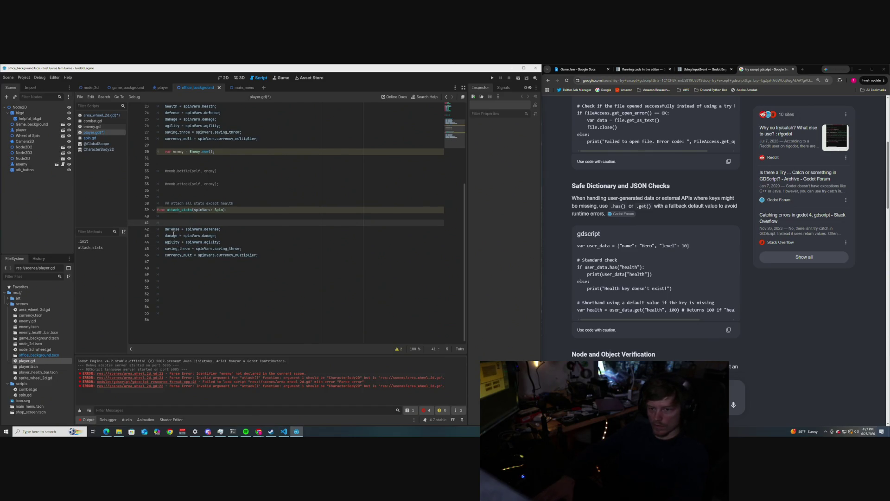
key(BackSpace)
- Paste a copy of attach_stats below it and add health = spinVars.health; to the copy
mouse_move(258, 248)
mouse_down()
mouse_move(209, 241)
mouse_move(159, 210)
mouse_up()
key(ctrl+c)
mouse_move(258, 248)
mouse_down()
mouse_move(157, 250)
mouse_move(158, 210)
mouse_up()
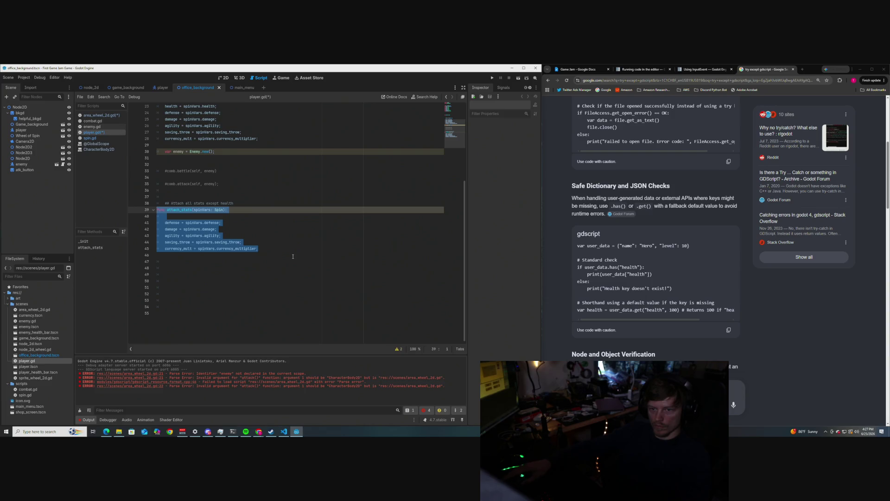
click(271, 253)
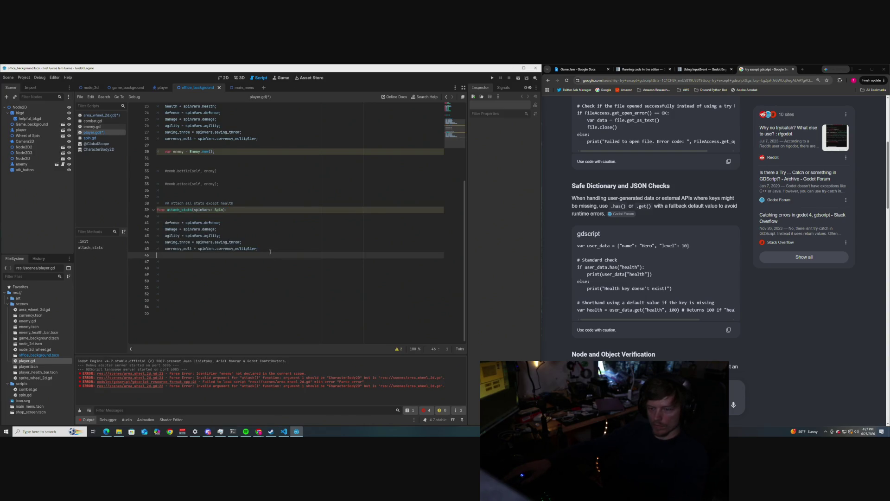
key(Return)
key(Return)
key(Return)
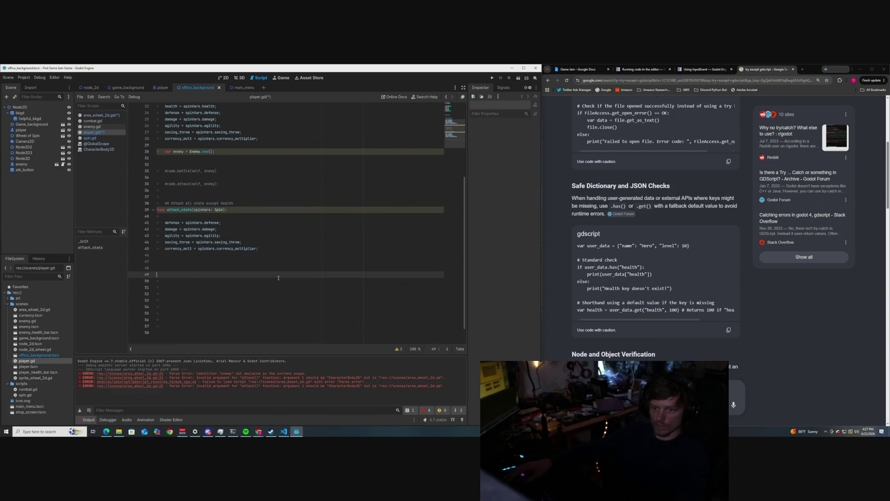
key(ctrl+v)
click(187, 281)
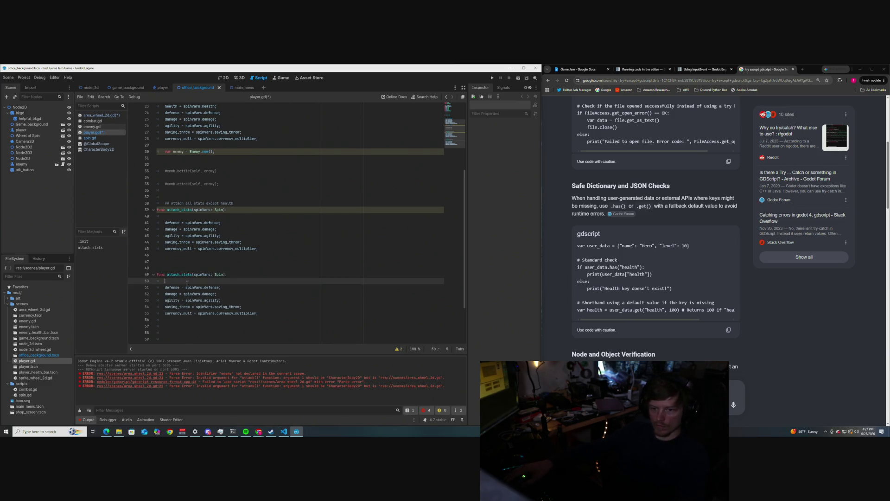
key(Return)
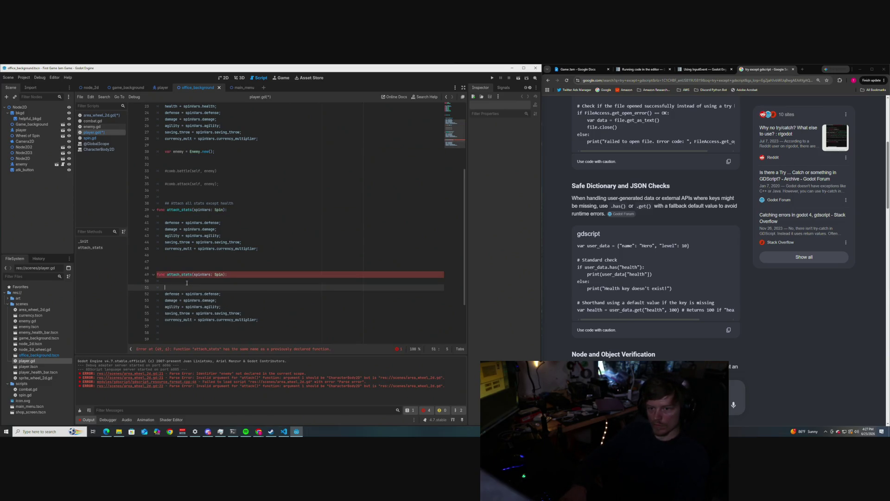
scroll(246, 238, up, 2)
text(heal)
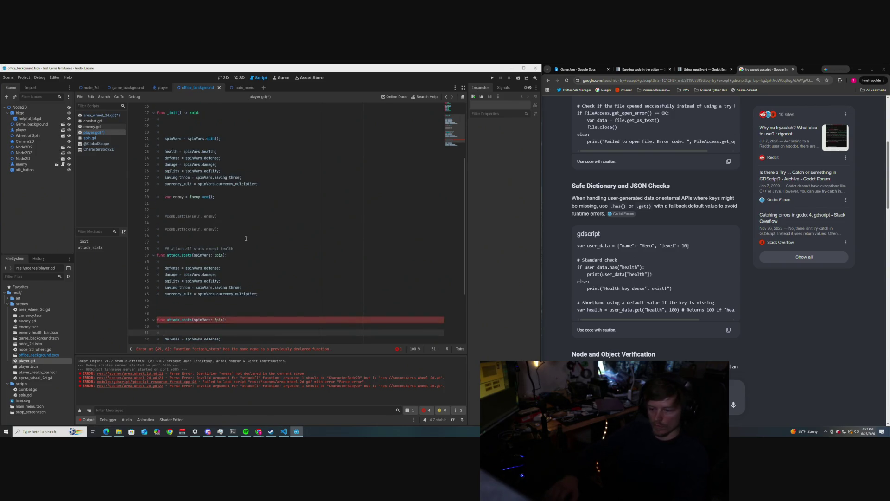
text(th = )
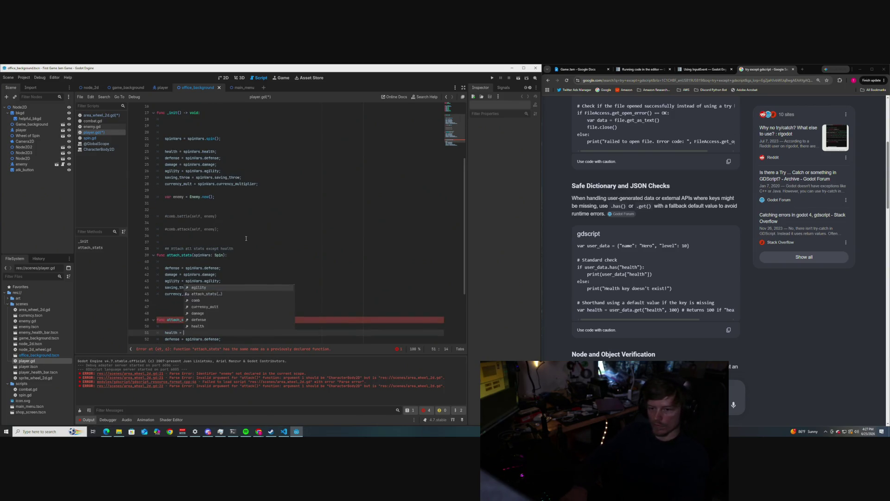
text(spinVars.hea)
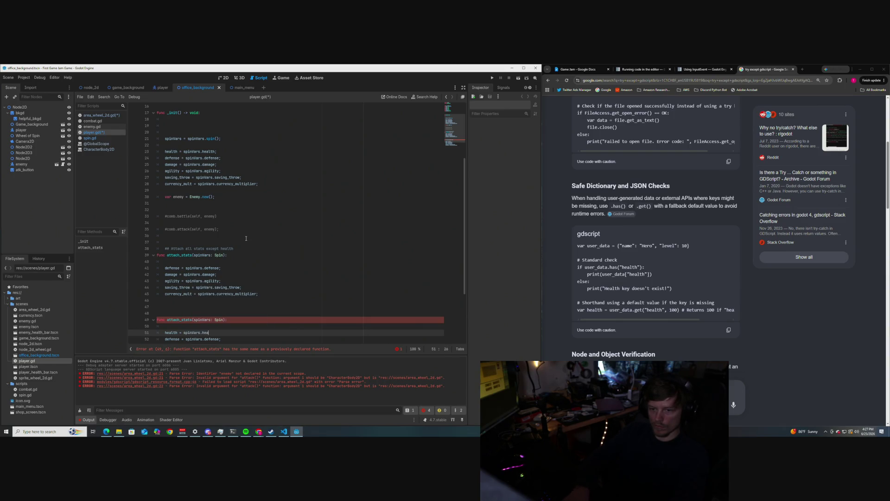
text(lth;)
scroll(197, 248, down, 4)
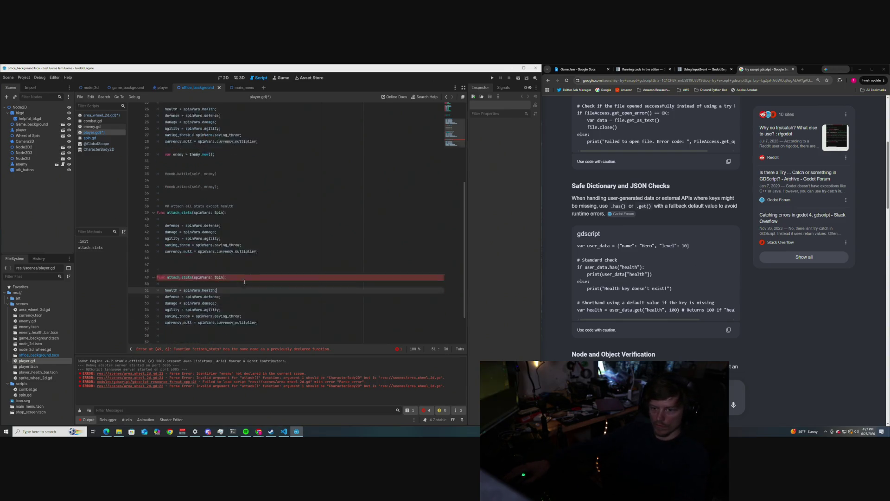
- Rename the copy attach_stats_h and comment it '## Attach all stats including health'
click(193, 241)
text(_)
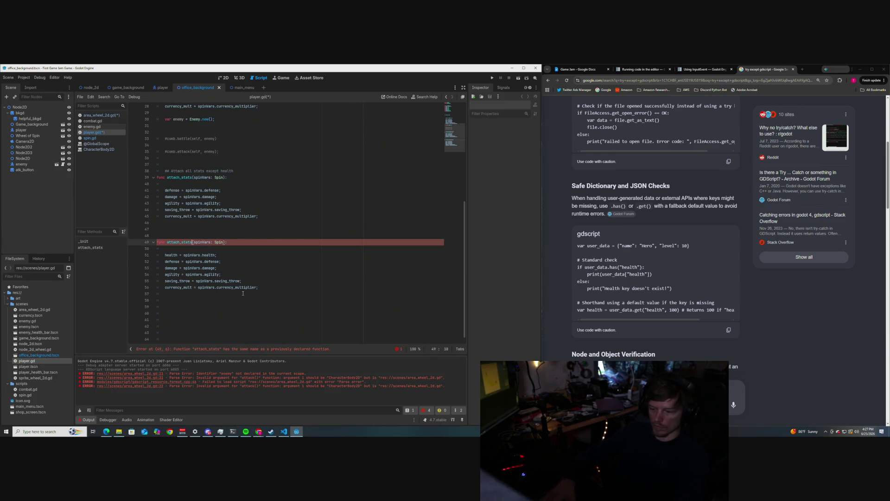
text(h)
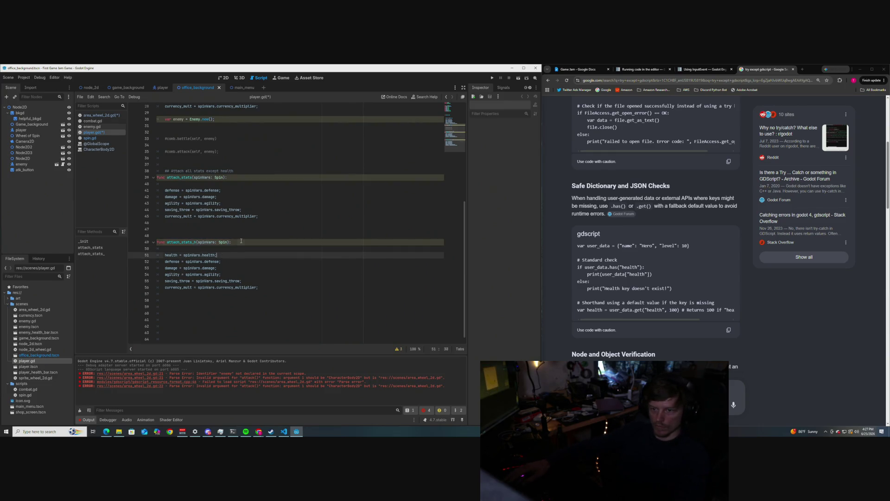
key(End)
click(173, 235)
text(##)
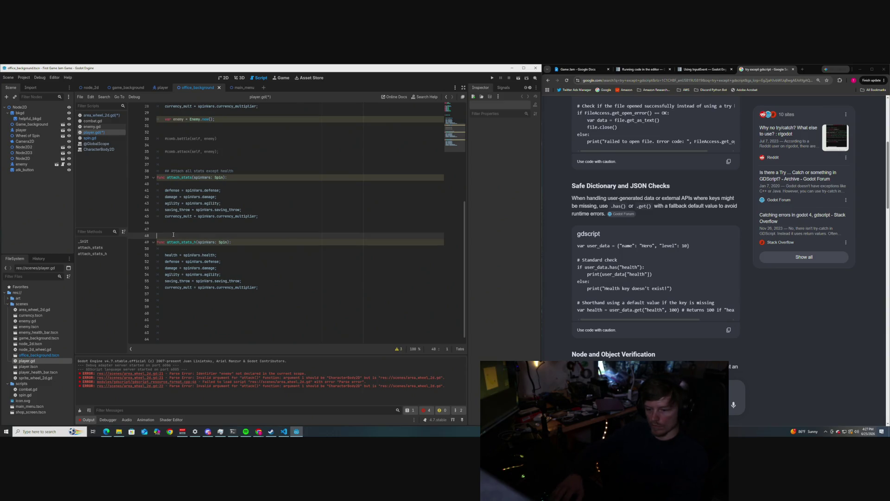
text( a)
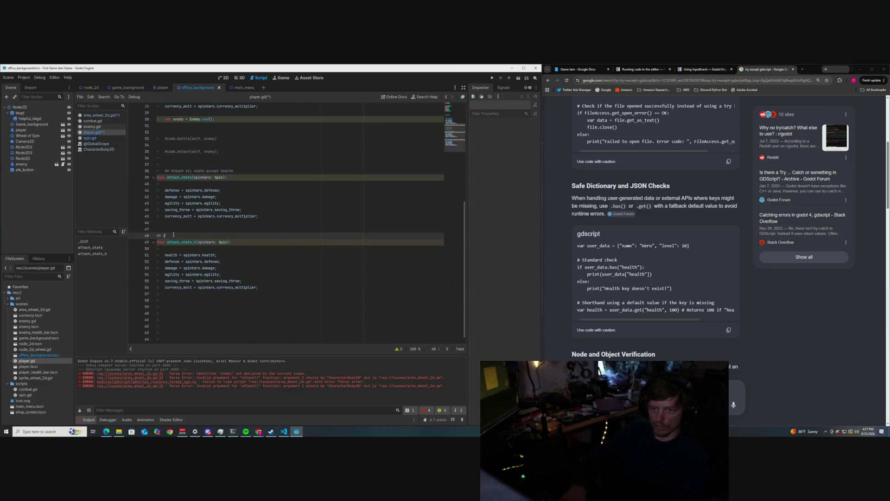
text(ttach)
click(195, 170)
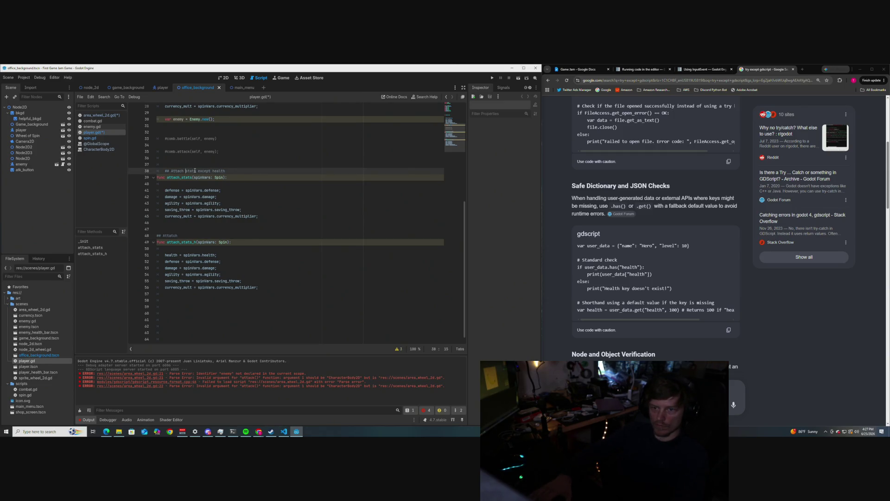
click(276, 236)
text(a)
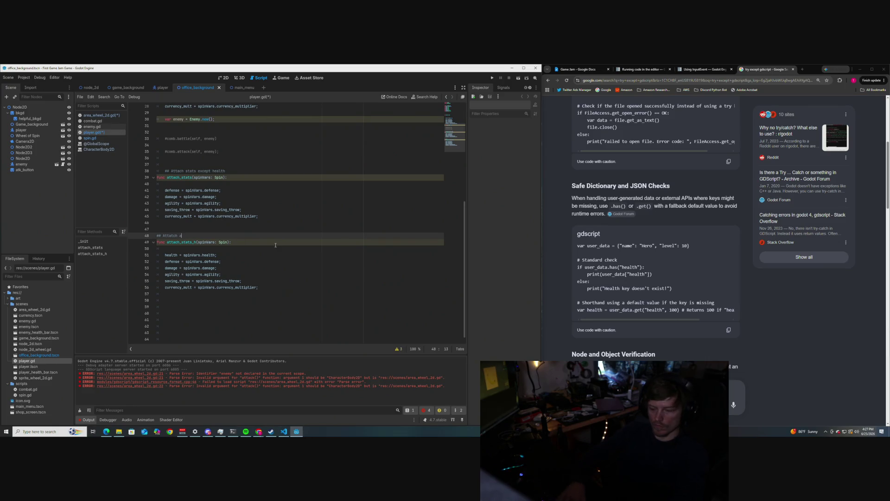
text(ll stats inclu)
text(ding health)
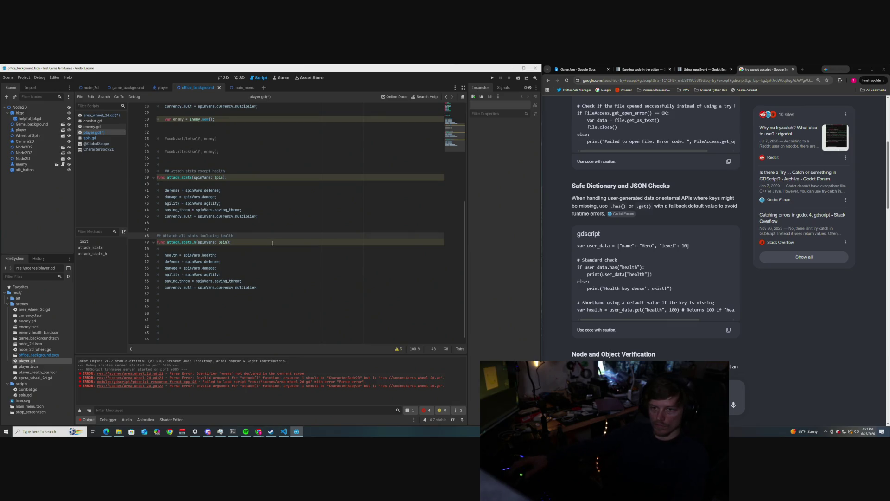
scroll(272, 243, up, 2)
scroll(245, 240, up, 3)
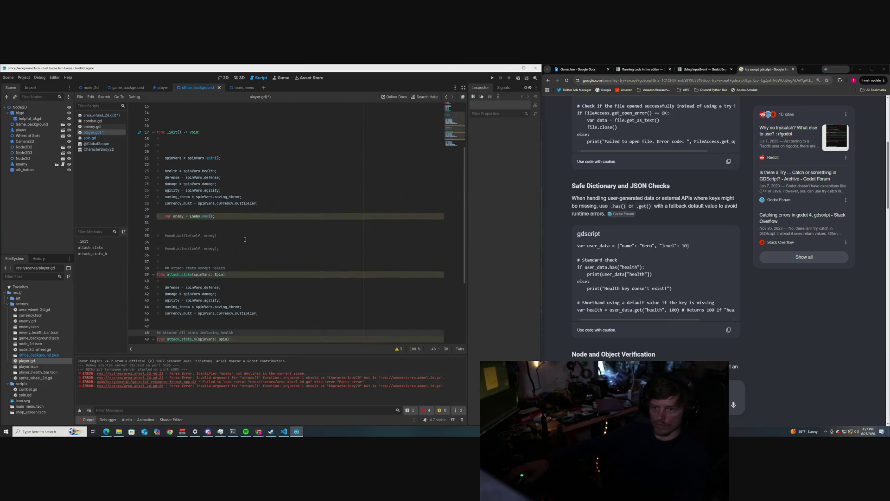
- Comment out var enemy = Enemy.new(); in _init and save player.gd
scroll(245, 240, up, 1)
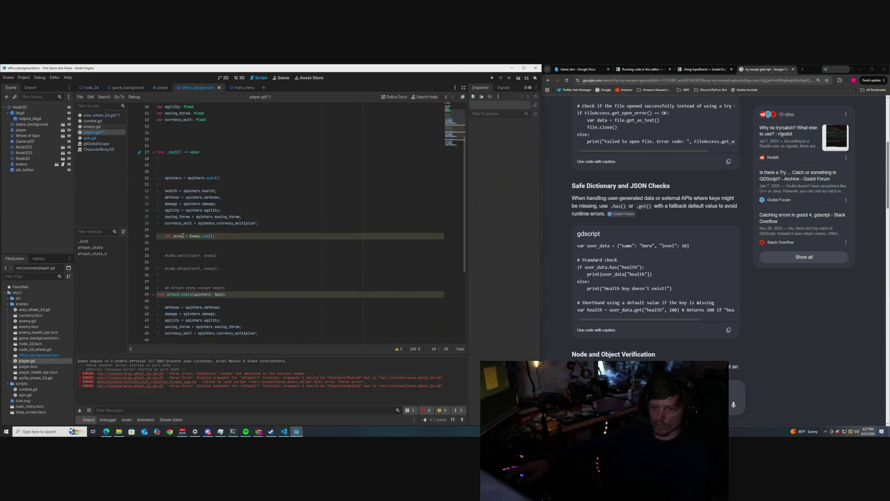
click(165, 236)
text($)
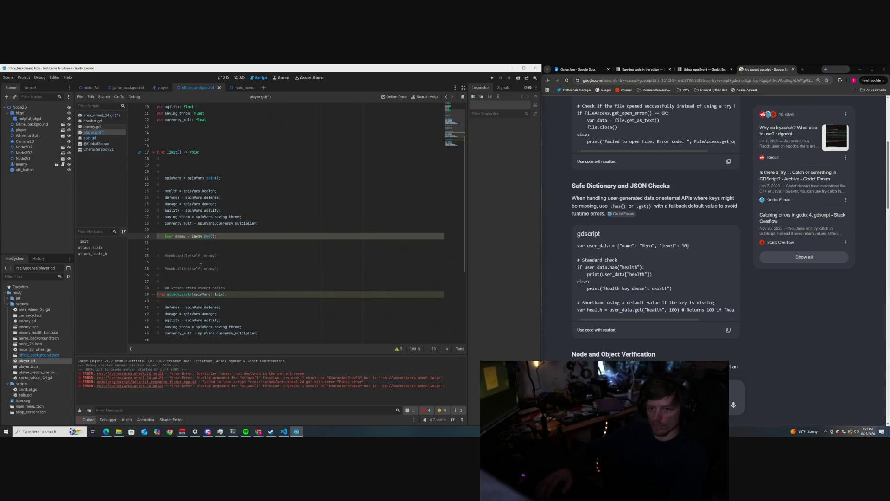
key(BackSpace)
text(#)
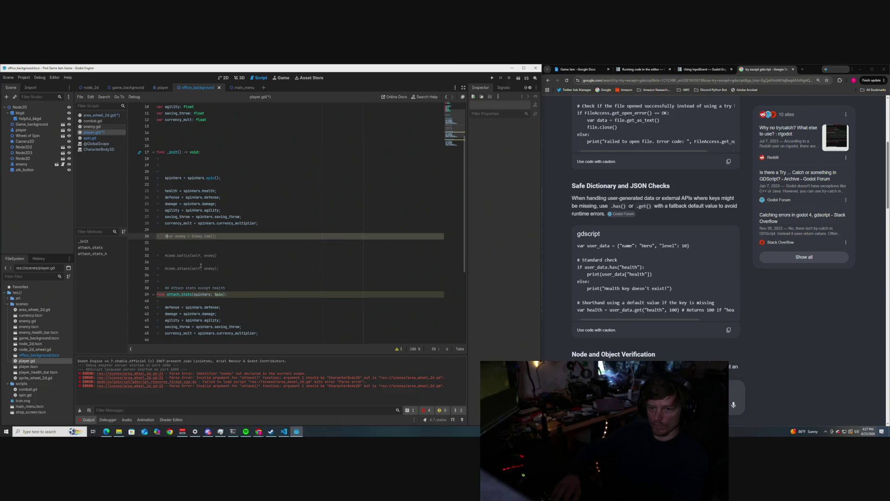
scroll(236, 241, down, 3)
key(ctrl+s)
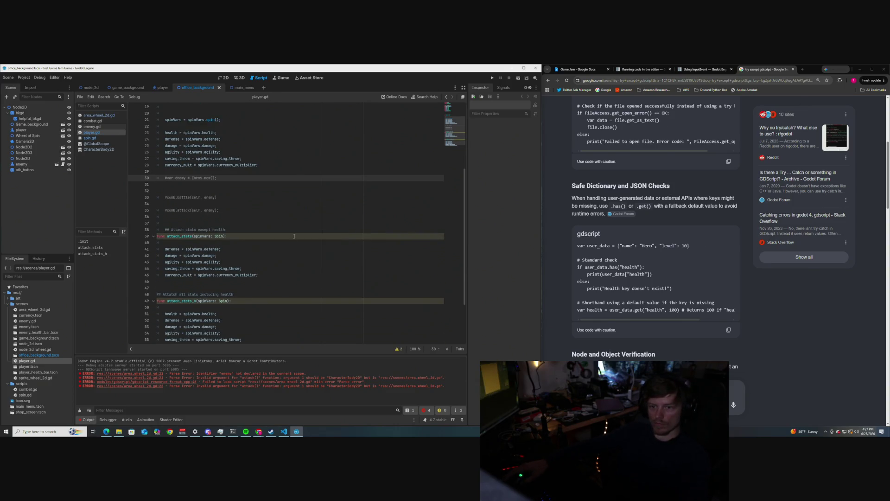
- Show the script warnings: two SHADOWED_VARIABLE warnings for the spinVars parameter
scroll(237, 236, up, 6)
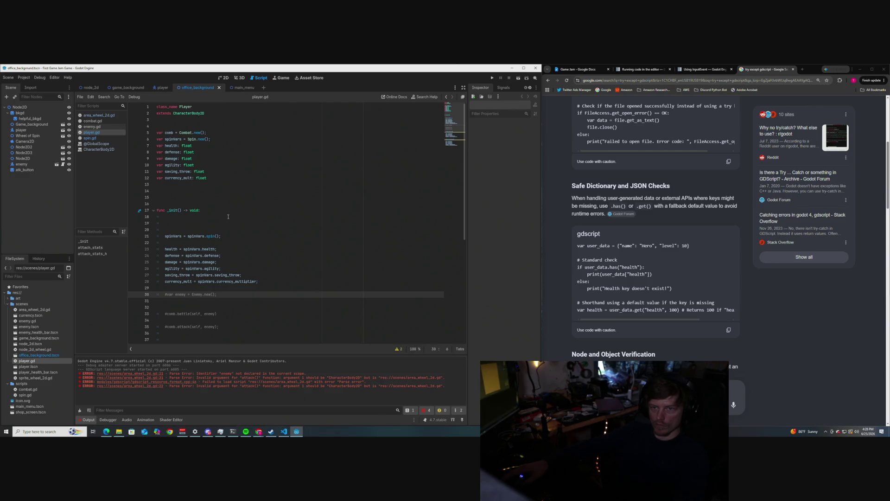
mouse_move(185, 107)
scroll(195, 186, down, 8)
click(243, 223)
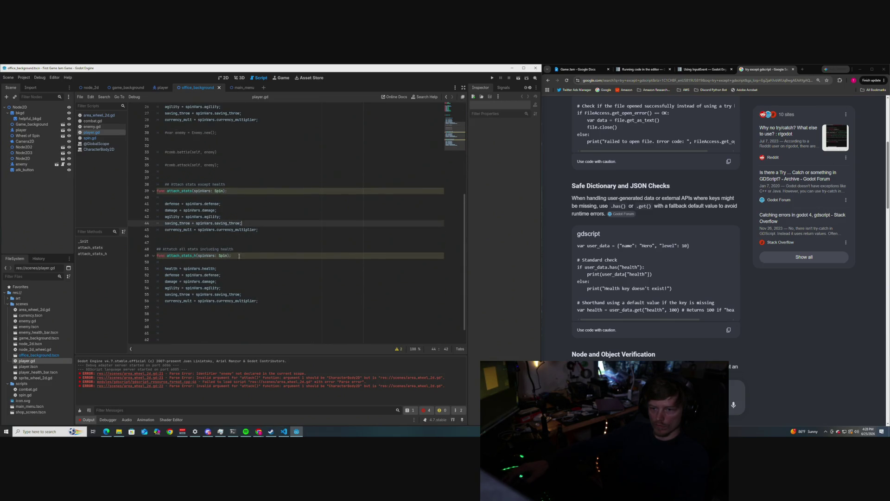
click(401, 350)
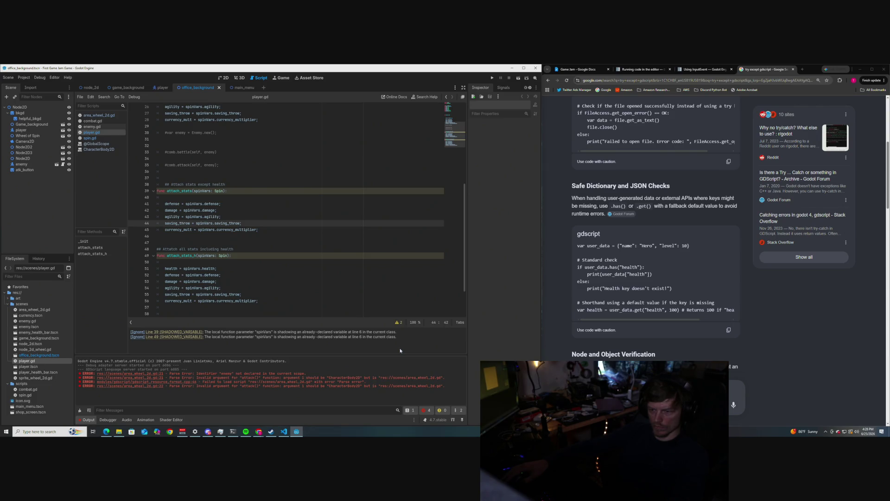
scroll(236, 291, up, 6)
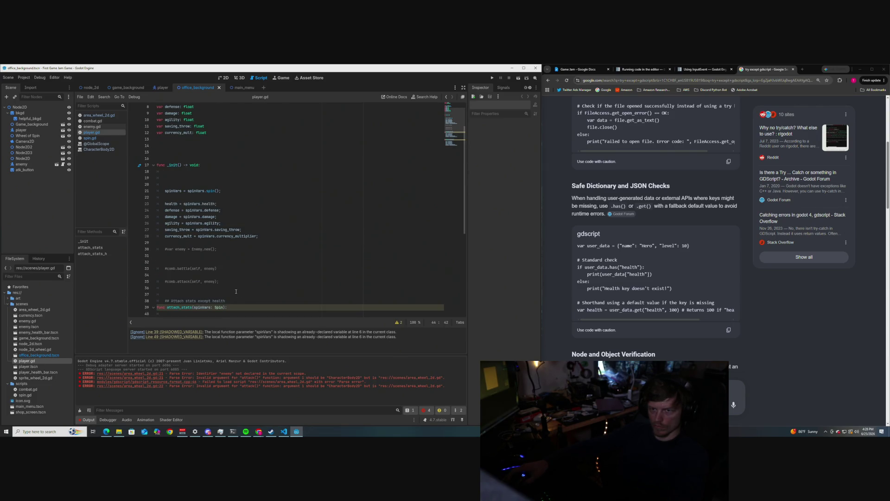
scroll(236, 291, up, 3)
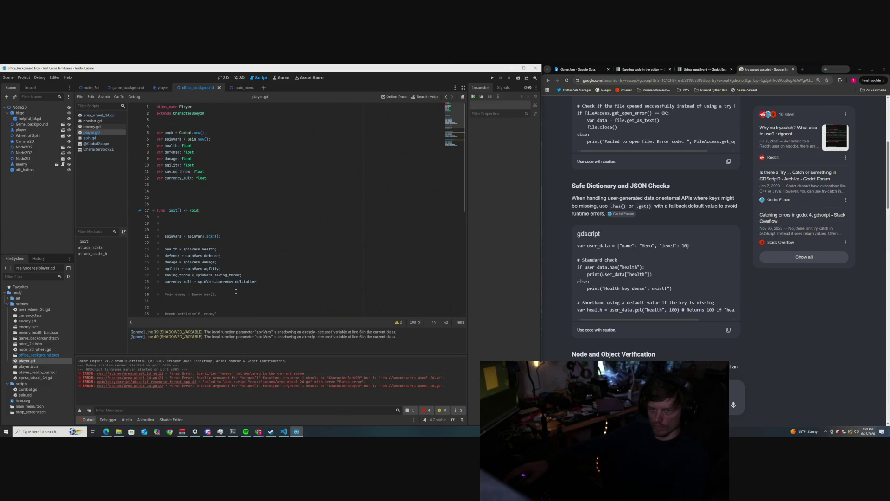
scroll(236, 291, down, 9)
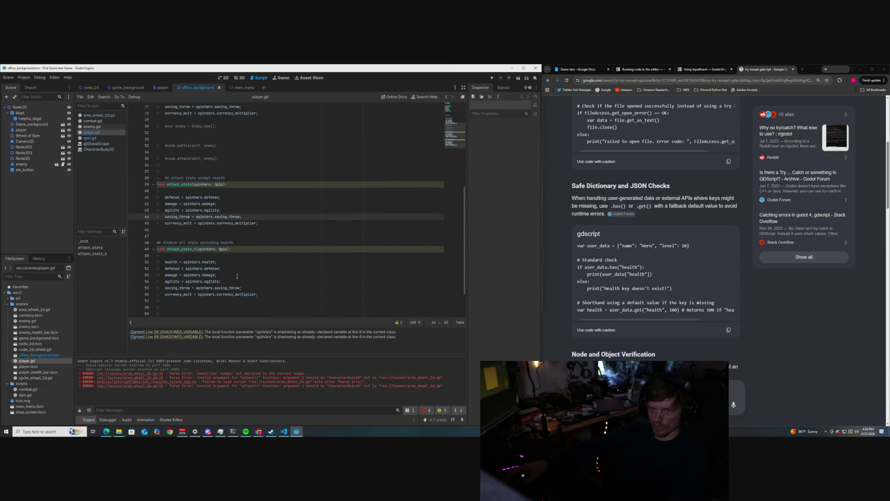
click(209, 184)
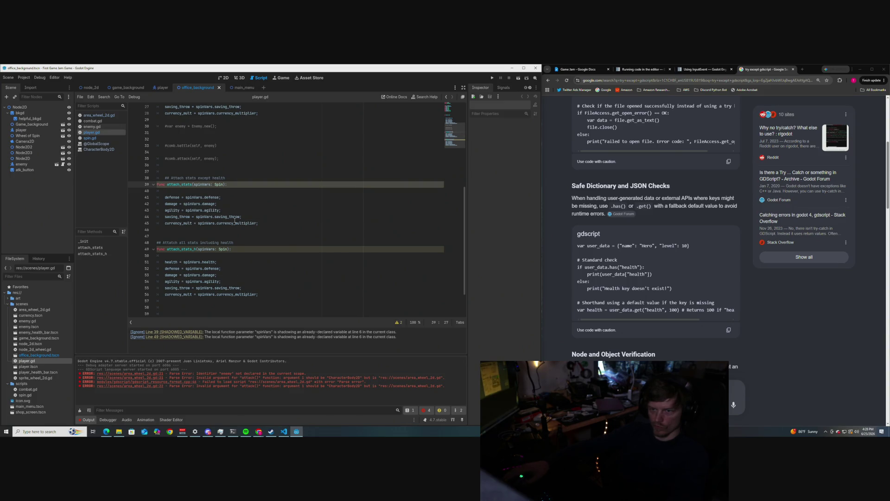
- Replace spinVars with spin in both attach_stats and attach_stats_h using find and replace
key(ctrl+f)
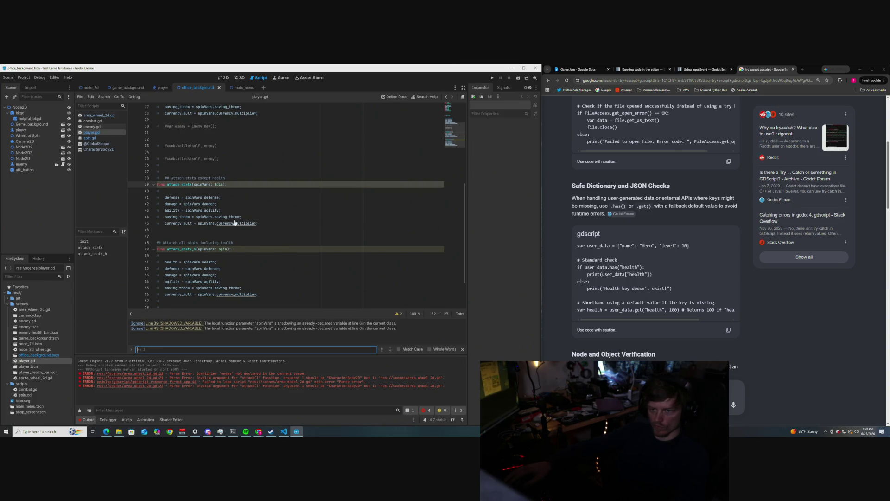
text(spin)
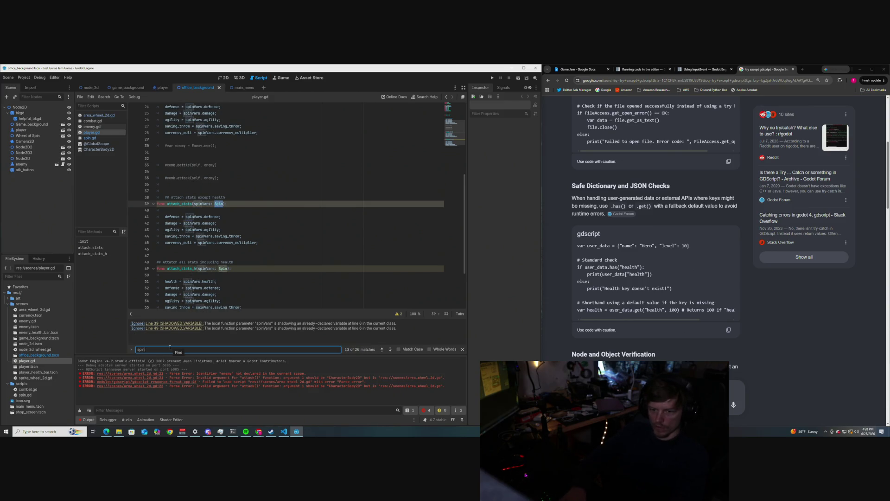
text(Vars)
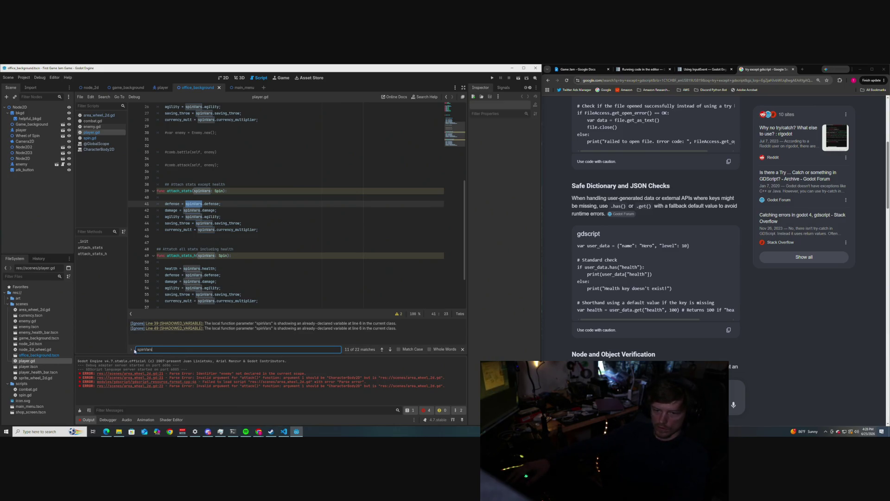
click(132, 349)
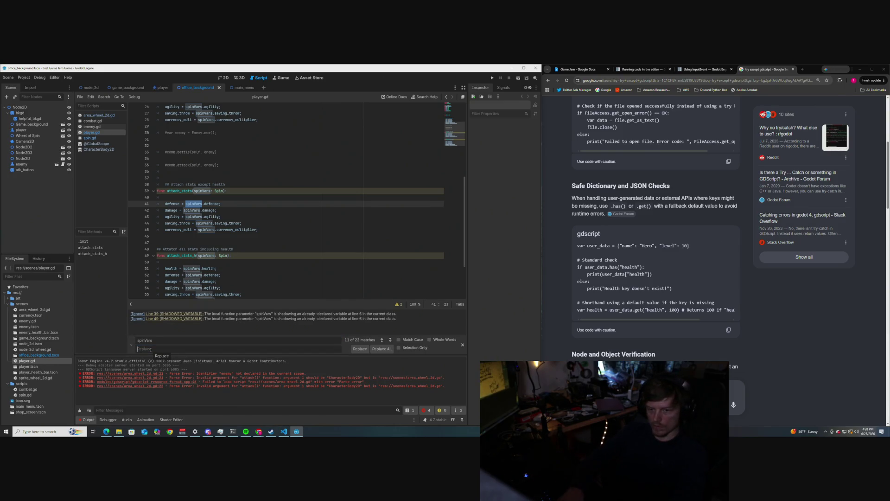
text(spin)
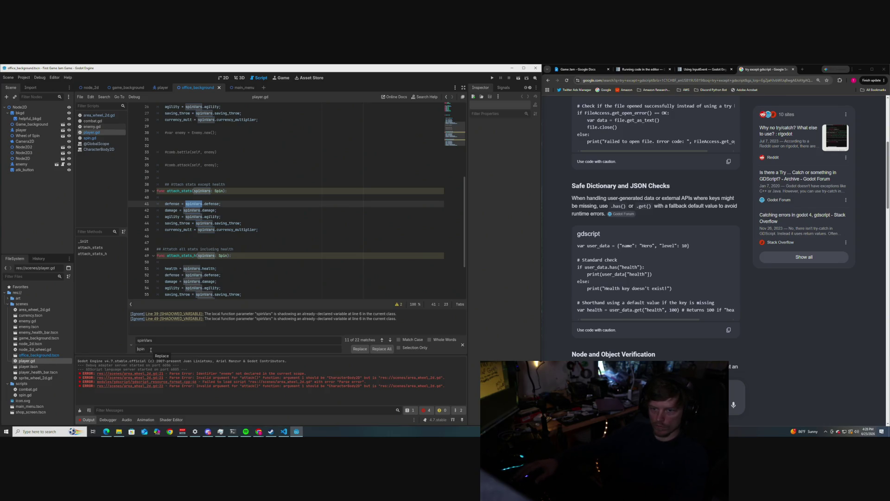
click(382, 341)
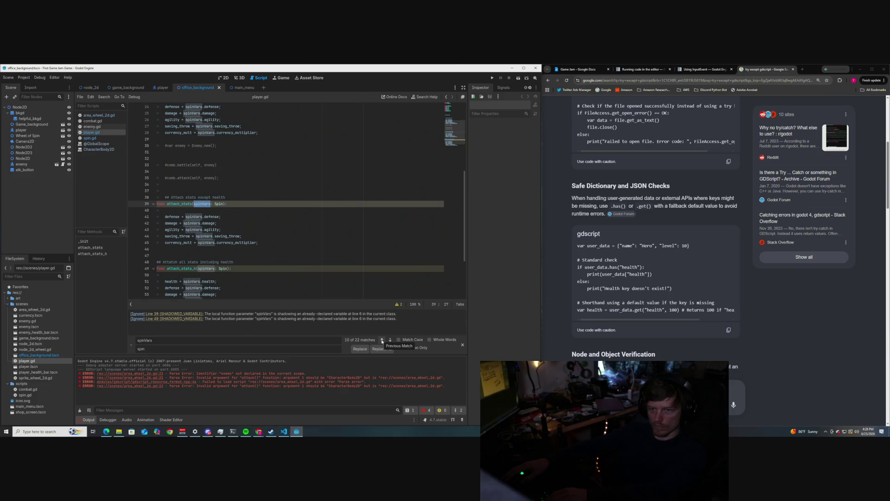
key(Return)
key(Return)
key(Return)
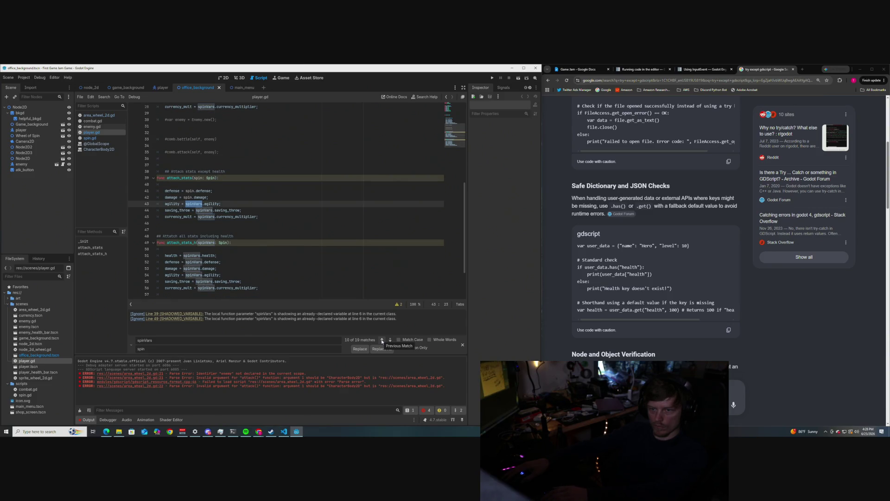
key(Return)
key(Return)
key(Return)
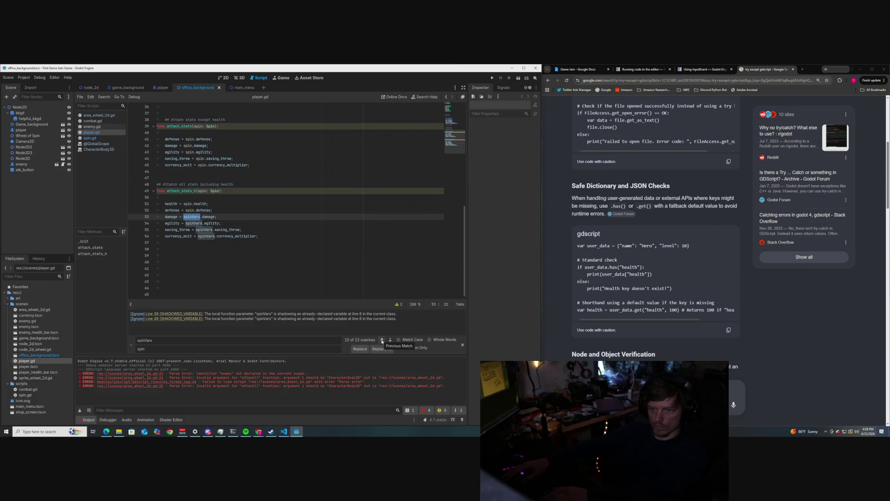
key(Return)
key(Return)
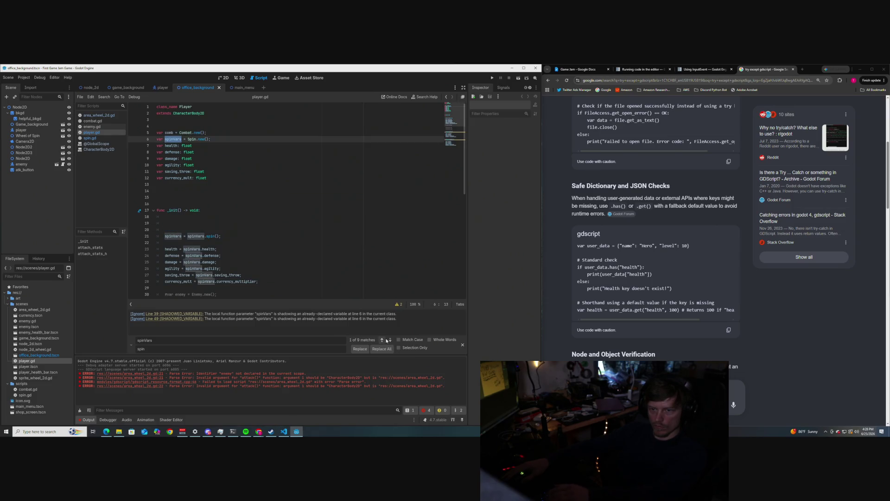
scroll(256, 230, down, 3)
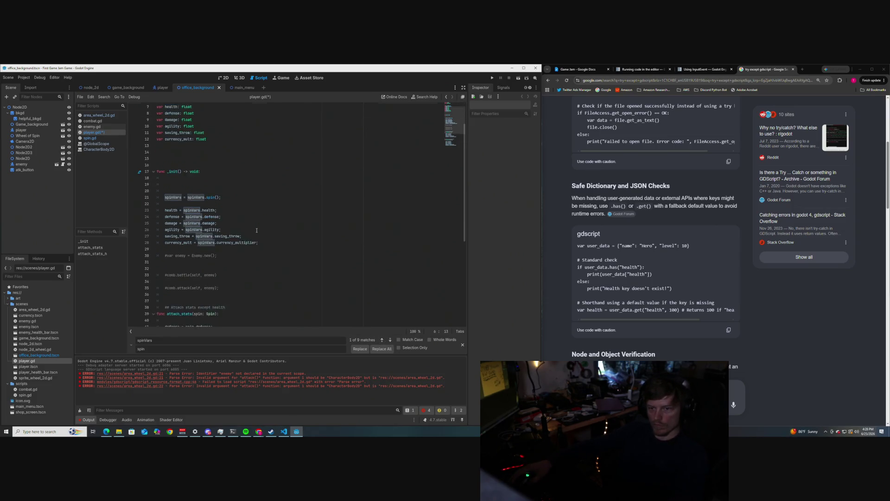
- Give attach_stats and attach_stats_h a '-> void' return type
click(252, 251)
scroll(249, 249, down, 6)
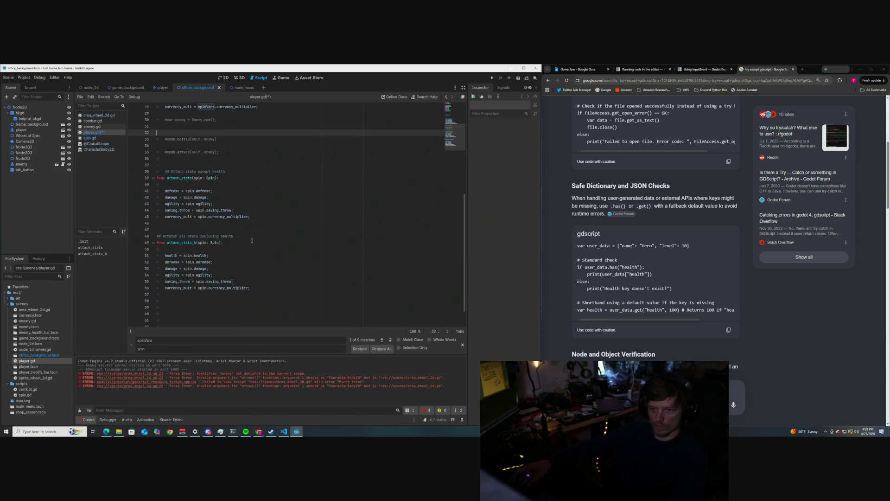
scroll(251, 241, up, 1)
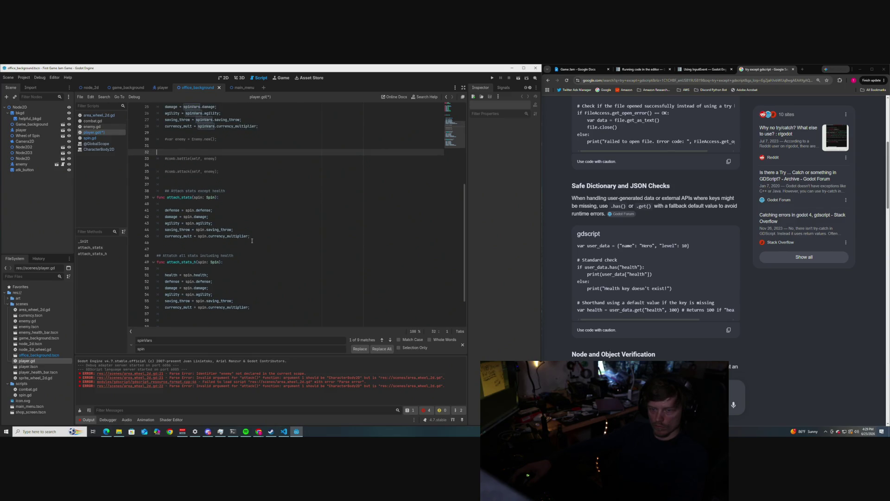
click(255, 197)
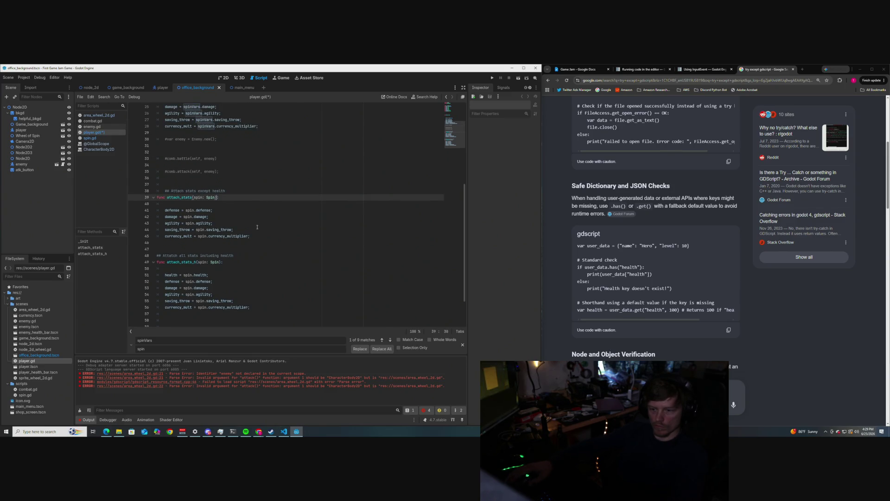
text(-> )
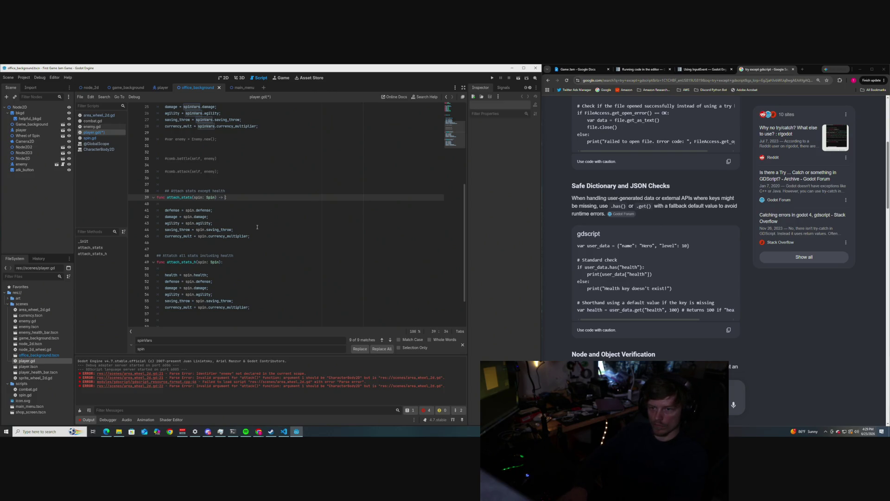
text(void)
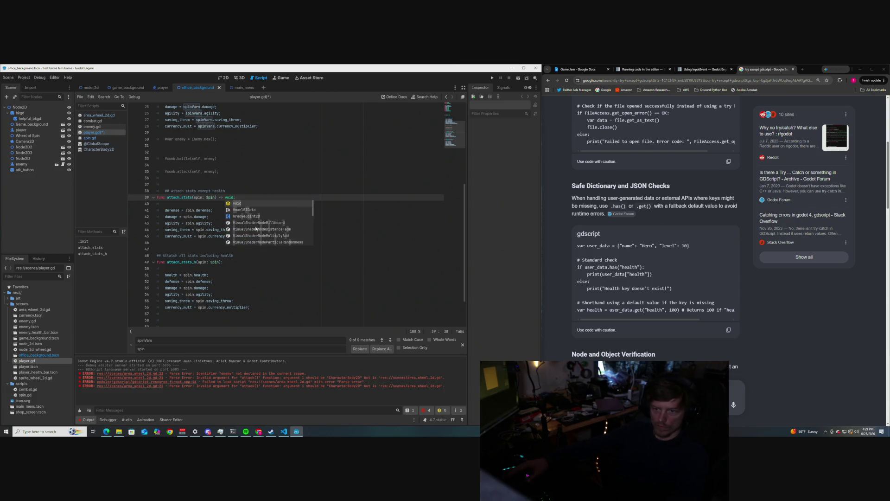
click(224, 264)
click(220, 262)
text(-)
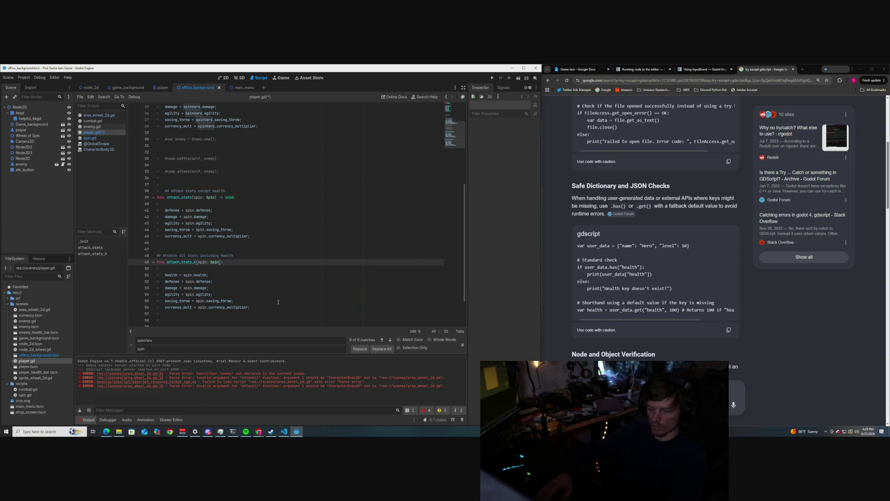
text(> voi)
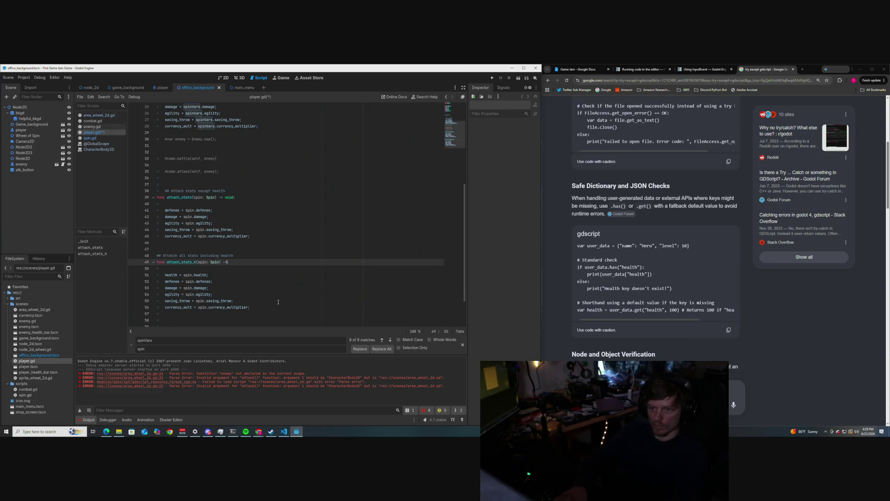
text(d:)
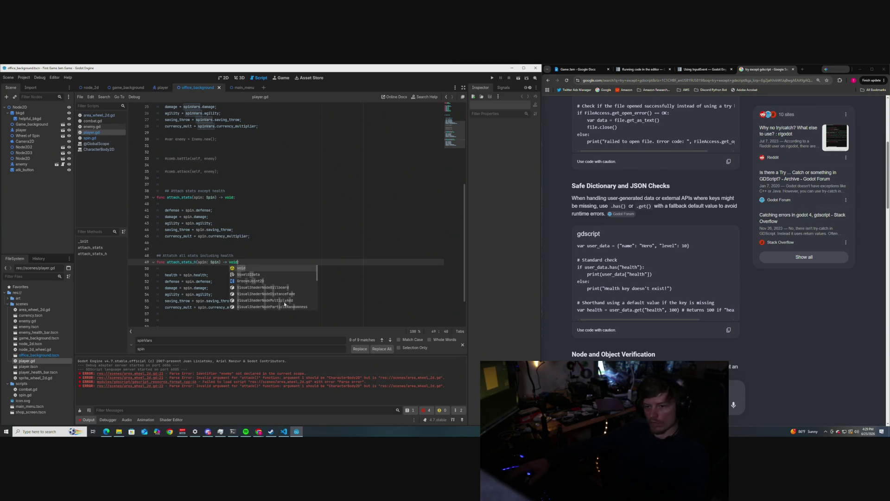
key(Escape)
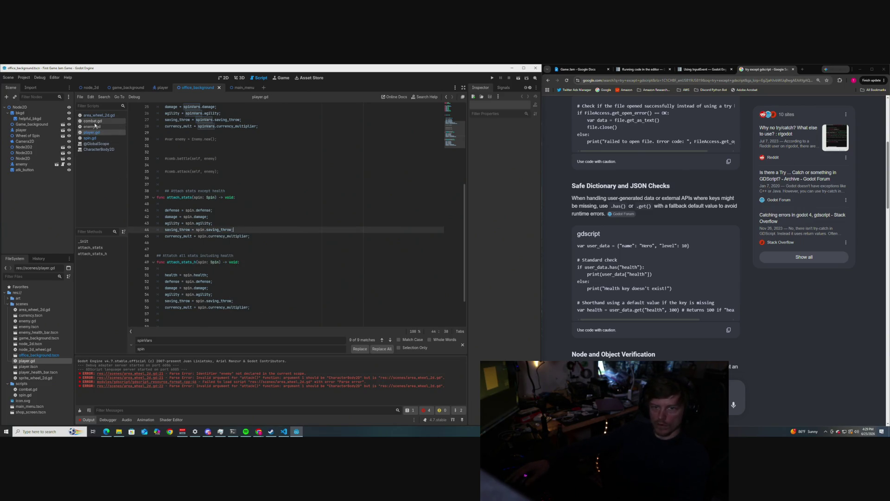
click(95, 119)
click(95, 117)
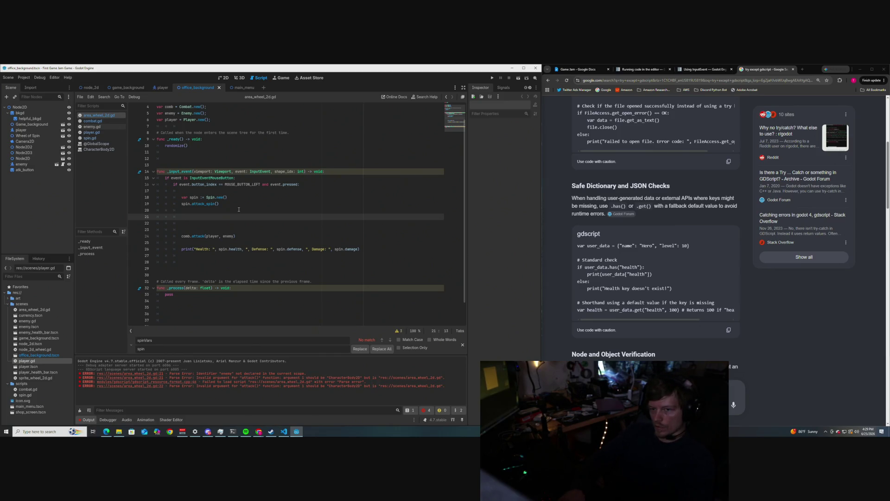
- Add player.attach_stats(spin) right after spin.attack_spin() in area_wheel_2d.gd's _input_event
text(player)
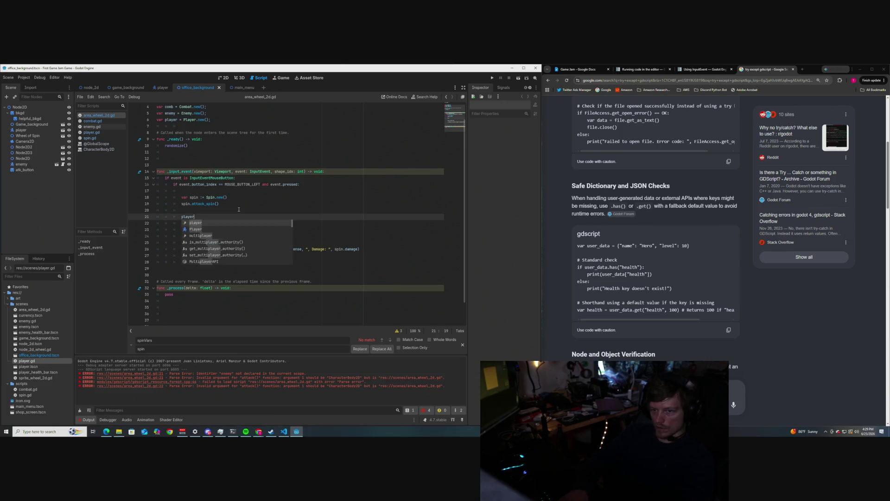
text(.attat)
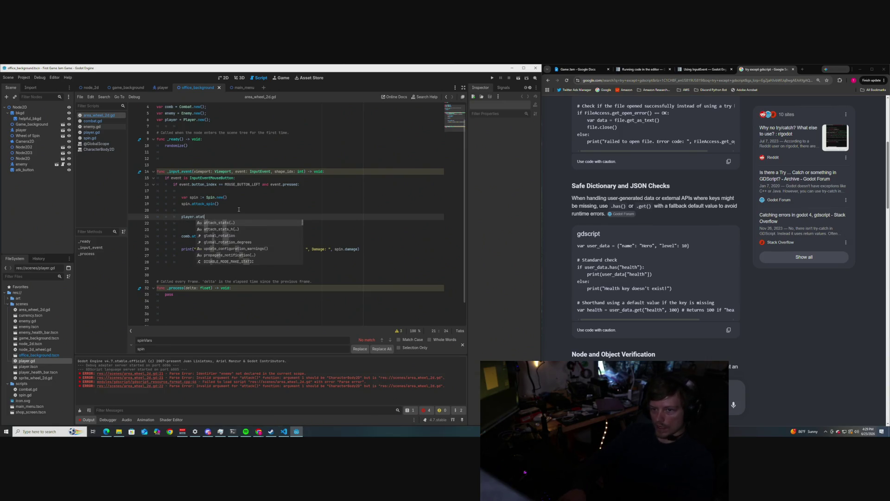
key(Return)
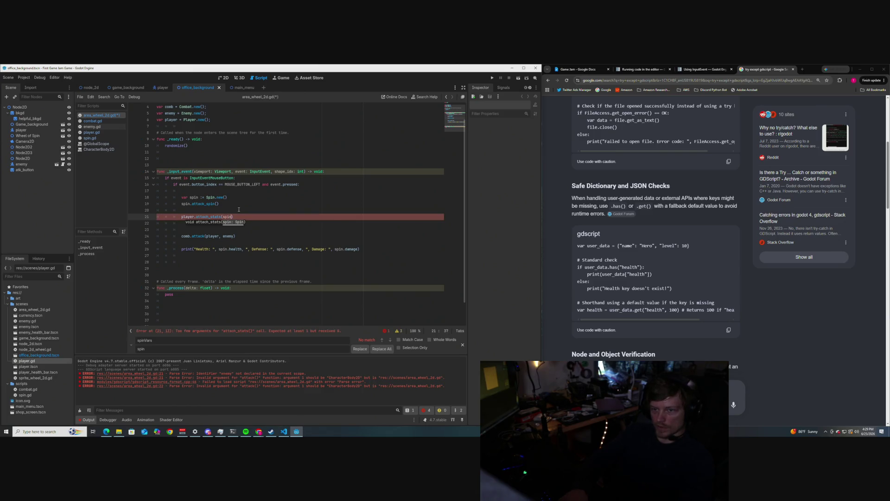
text())
click(234, 206)
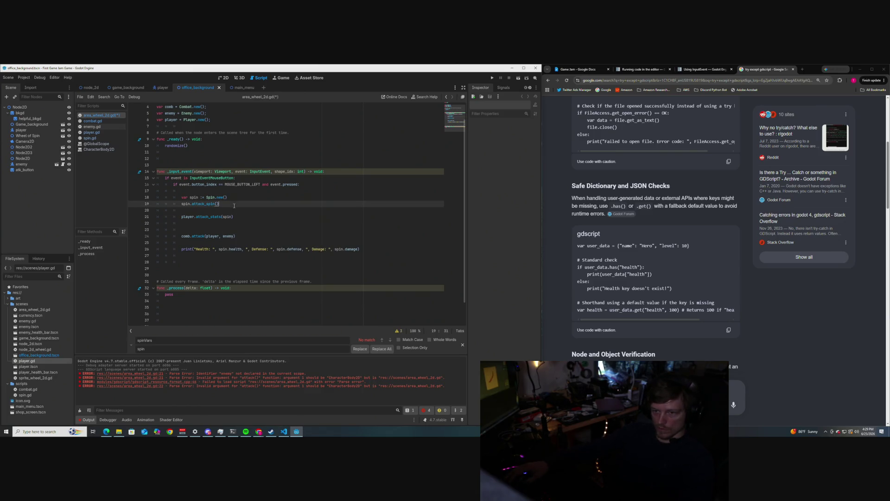
drag(233, 216, 180, 217)
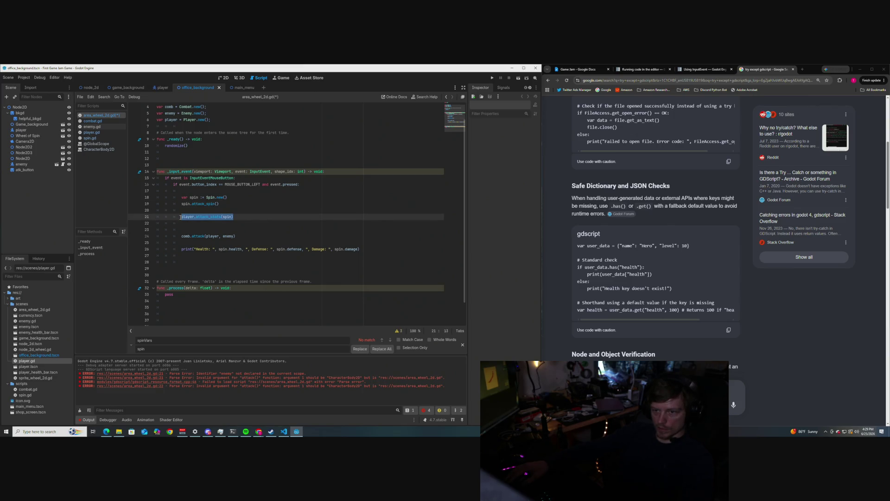
click(257, 216)
drag(244, 238, 180, 236)
click(266, 232)
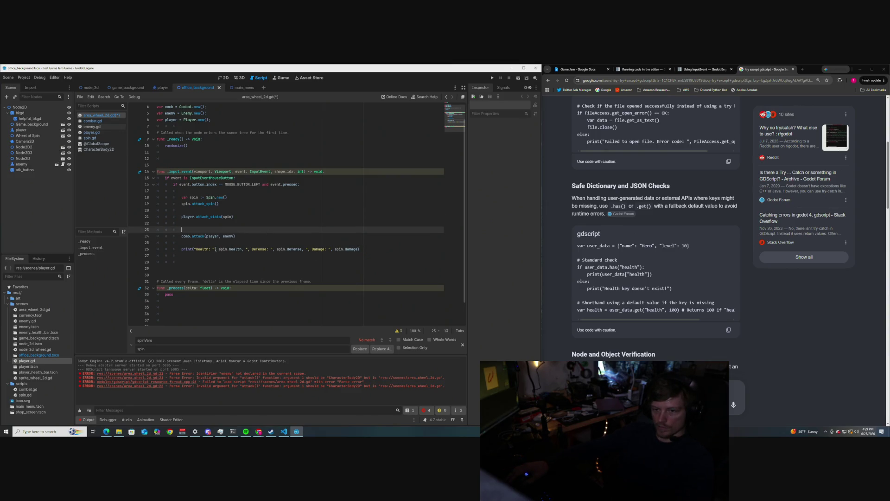
- Add a print("Player stats") header above the stats print line
click(197, 244)
text(i)
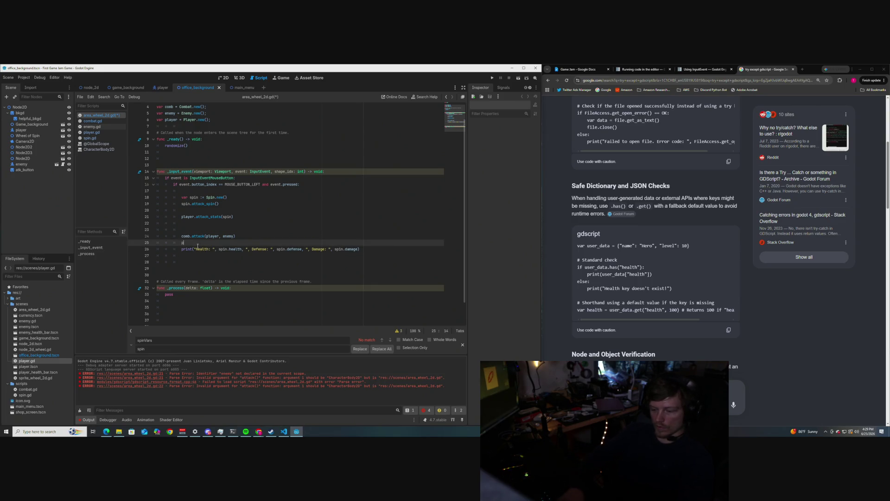
text(print()
text("Player)
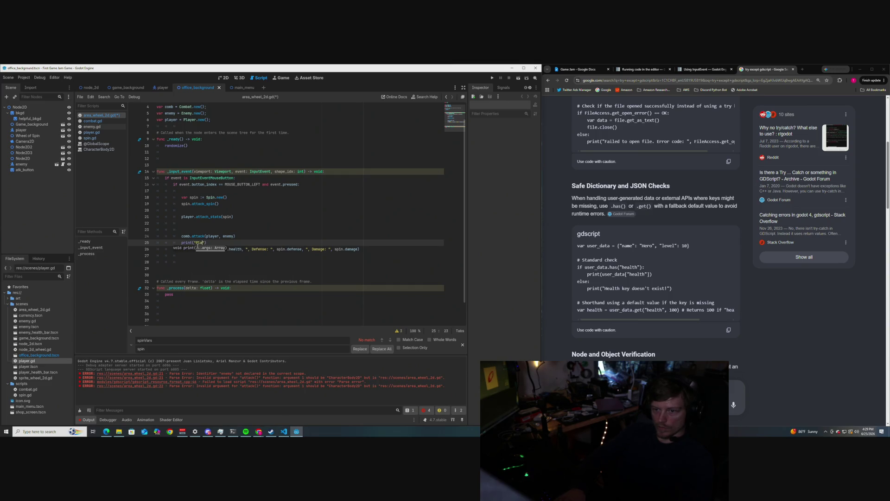
text( stats)
click(277, 264)
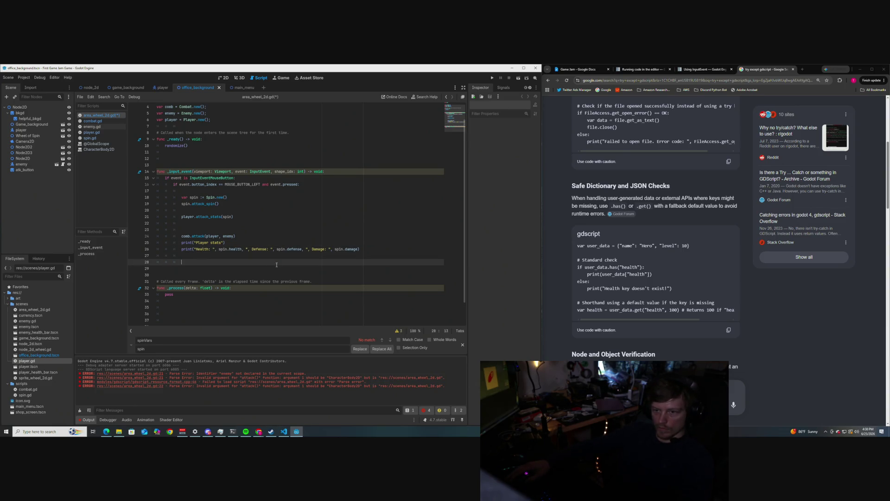
mouse_move(230, 251)
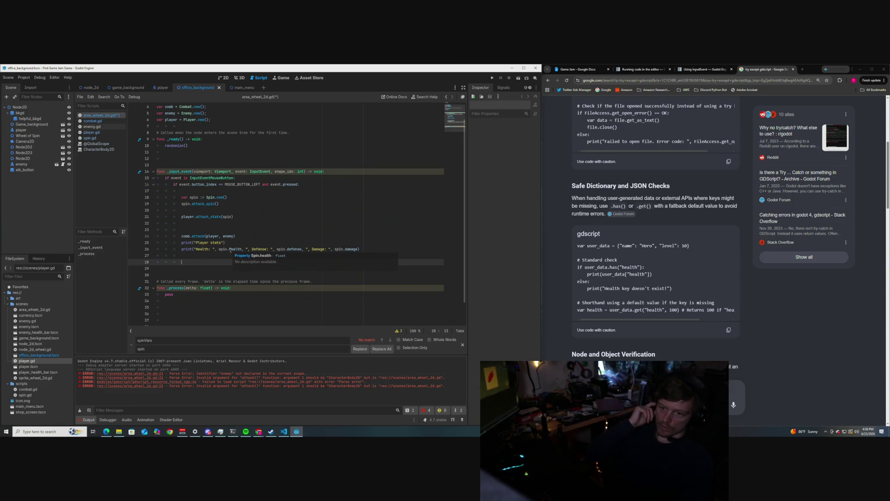
key(Up)
key(Up)
key(Up)
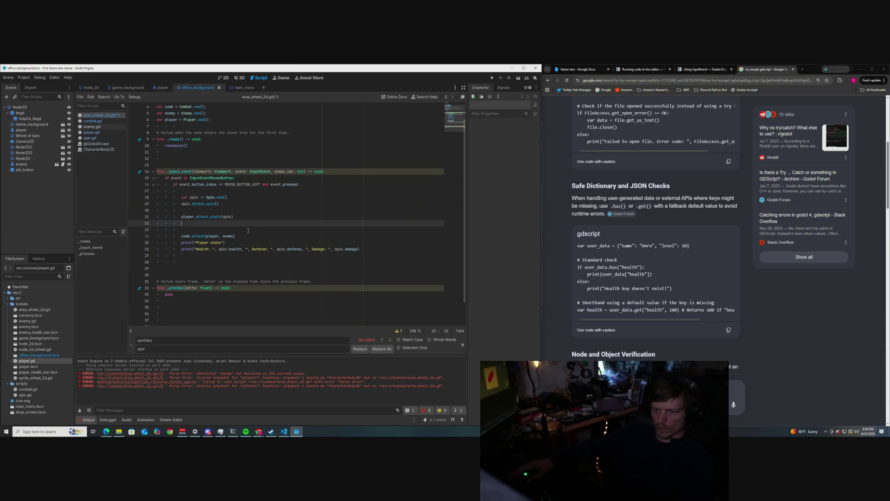
- Change the stats print to use player.health, player.defense and player.damage instead of spin
click(228, 249)
key(BackSpace)
key(BackSpace)
key(BackSpace)
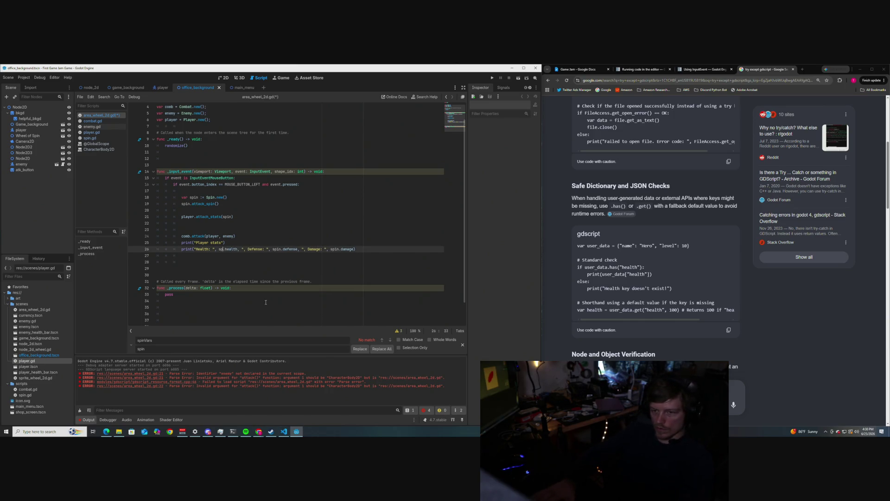
text(player)
key(Right)
key(Right)
key(Right)
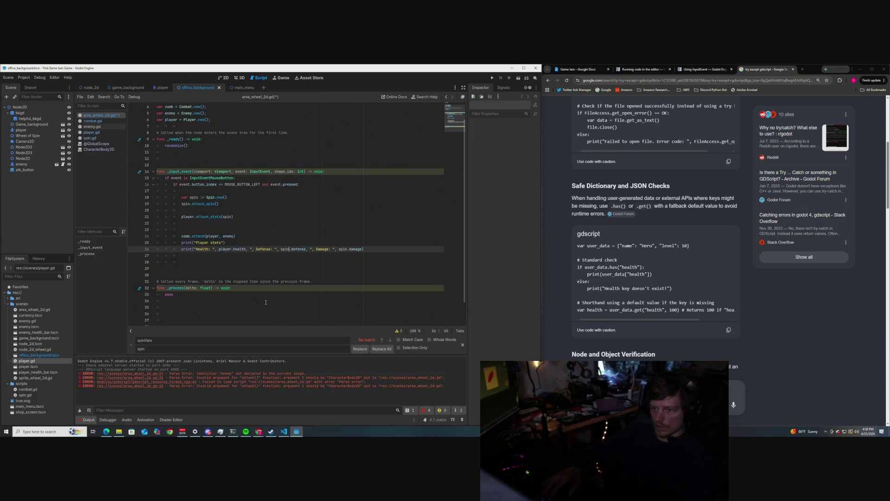
key(Delete)
key(Delete)
key(Delete)
text(player)
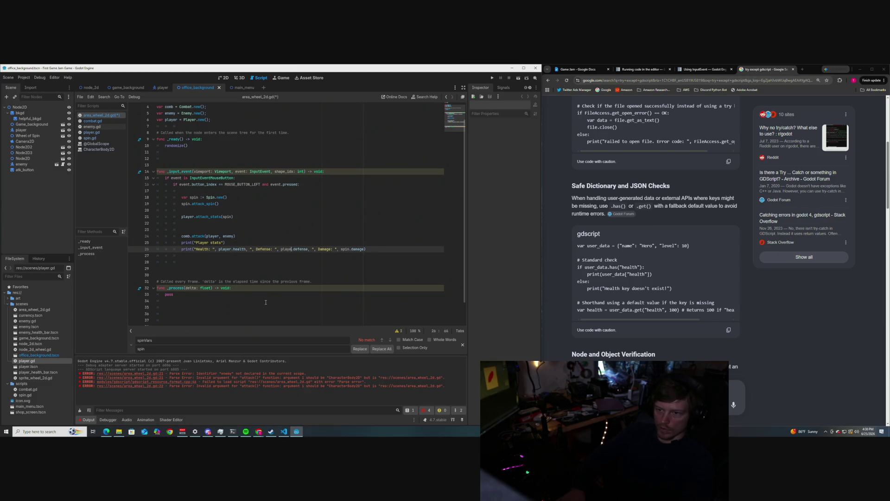
text(.)
click(377, 221)
click(351, 249)
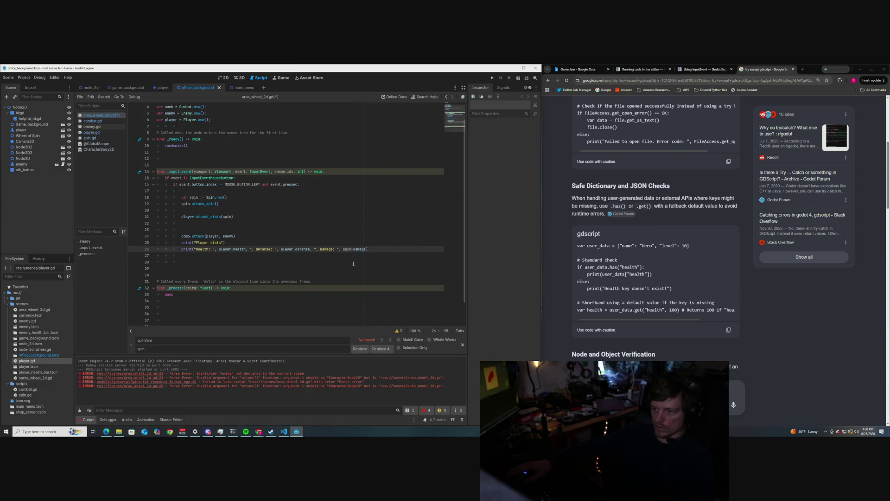
key(BackSpace)
key(BackSpace)
key(BackSpace)
text(player)
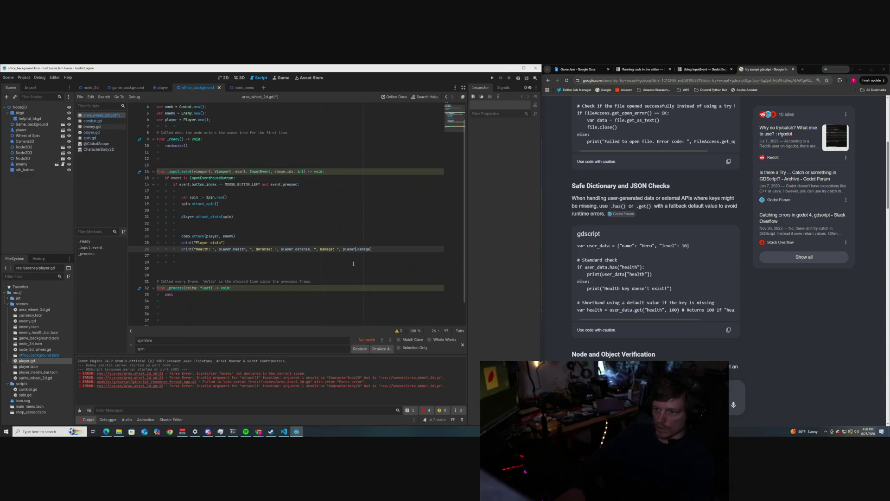
click(372, 197)
- Add a print("Enemies stats") header below the player stats line
click(375, 249)
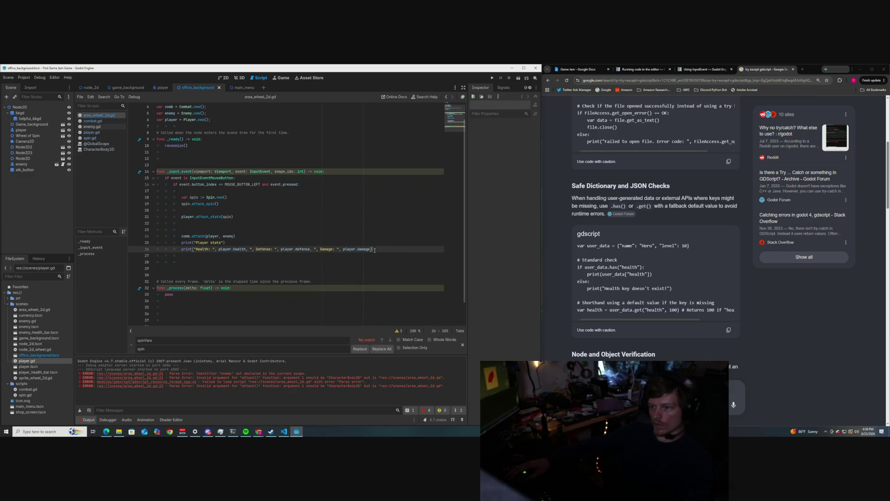
key(Return)
key(Return)
key(BackSpace)
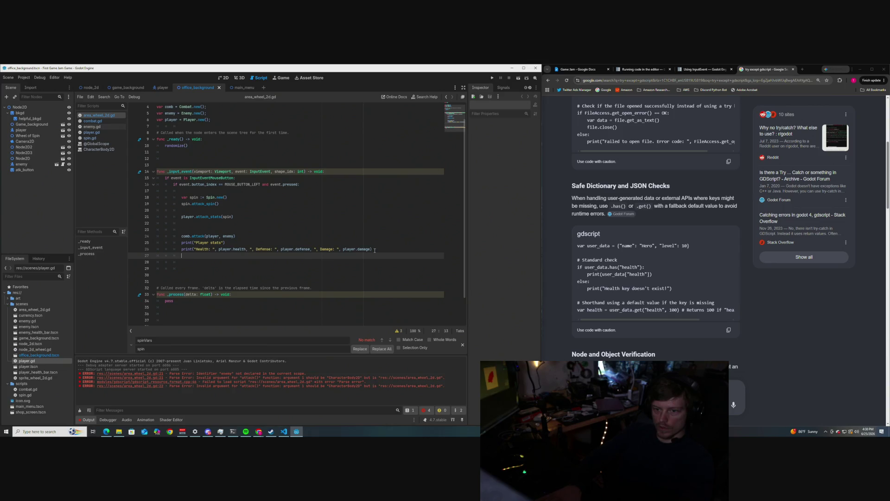
text(print(")
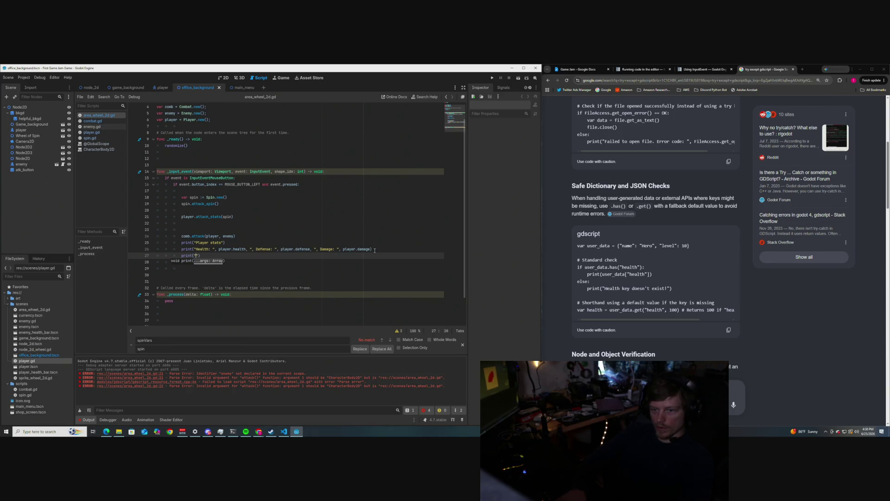
text(Enemies stats)
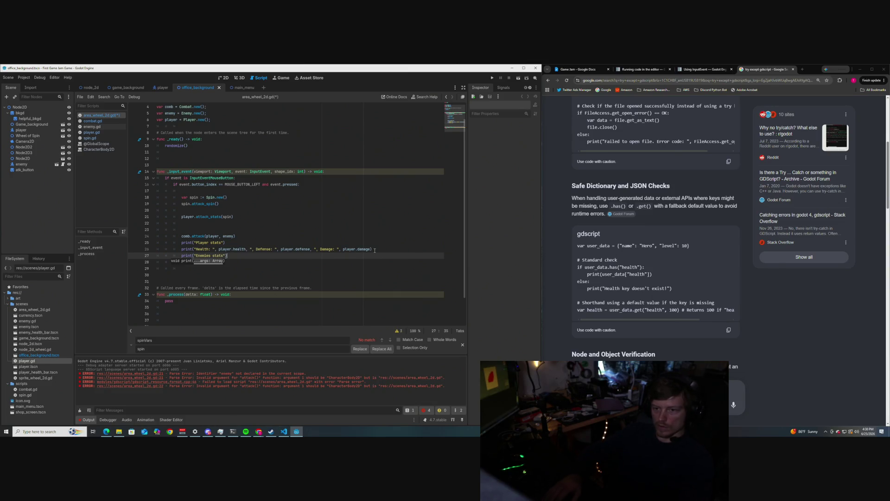
key(End)
key(Return)
text(print(")
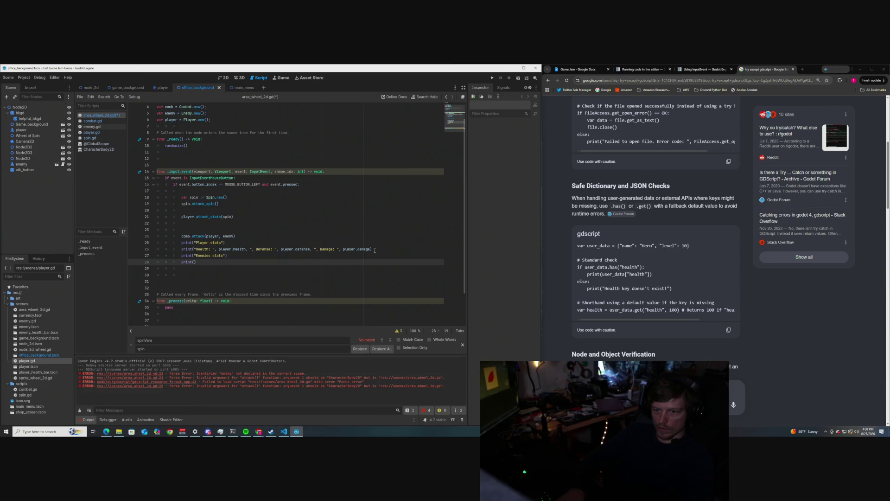
key(BackSpace)
key(BackSpace)
key(BackSpace)
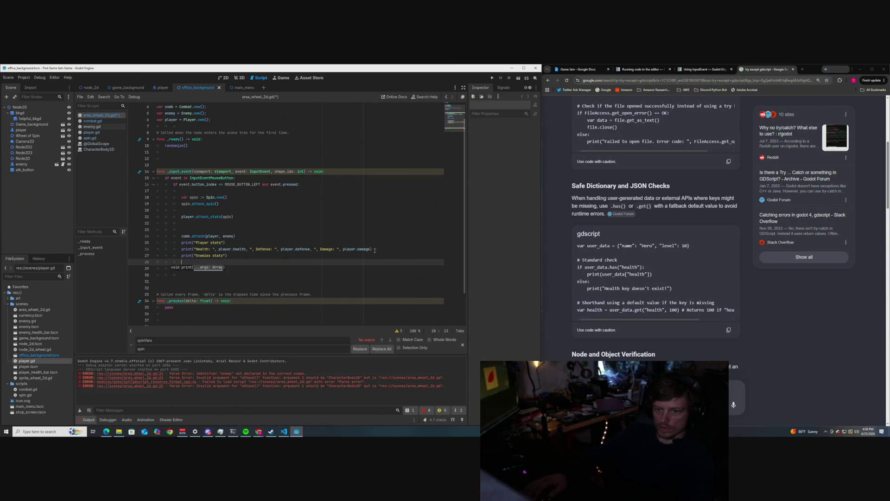
key(BackSpace)
- Copy the stats print under the Enemies header, save, and run the scene with F6
drag(375, 250, 182, 250)
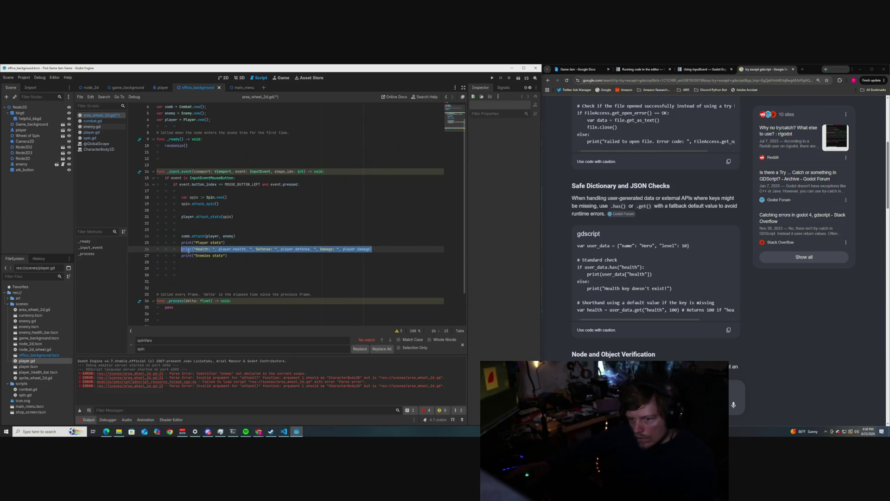
click(202, 260)
key(ctrl+v)
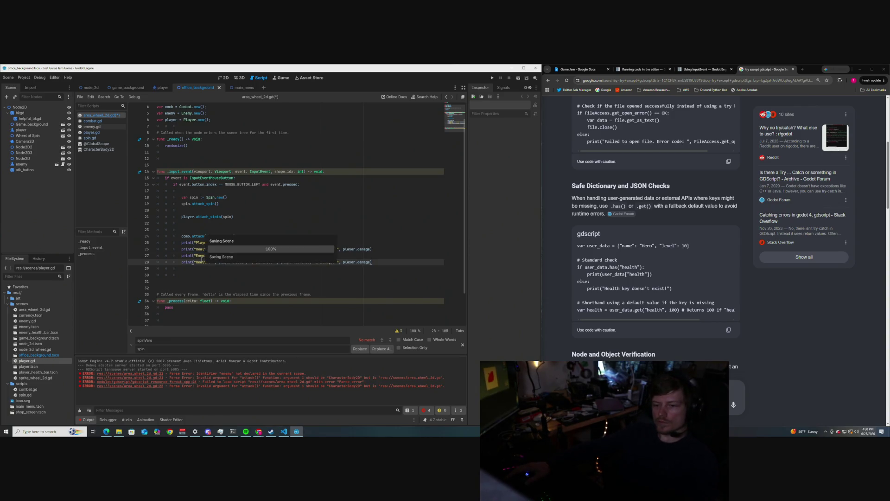
key(ctrl+s)
scroll(205, 262, up, 1)
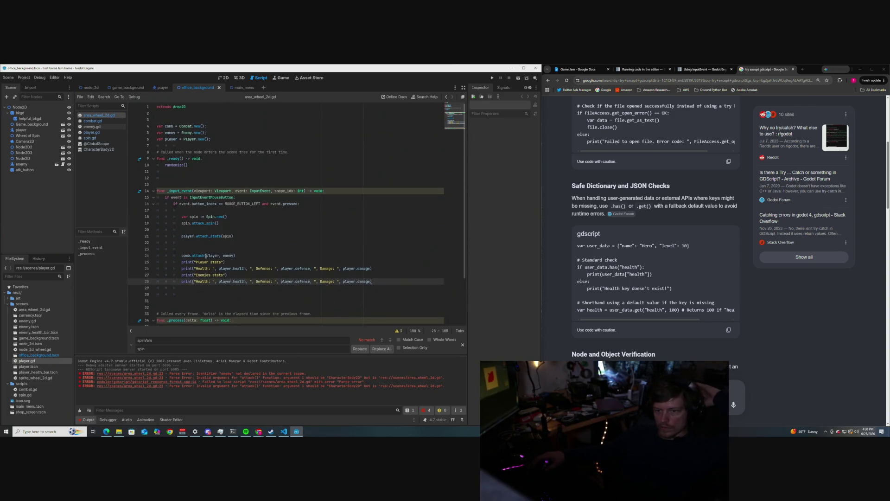
key(F6)
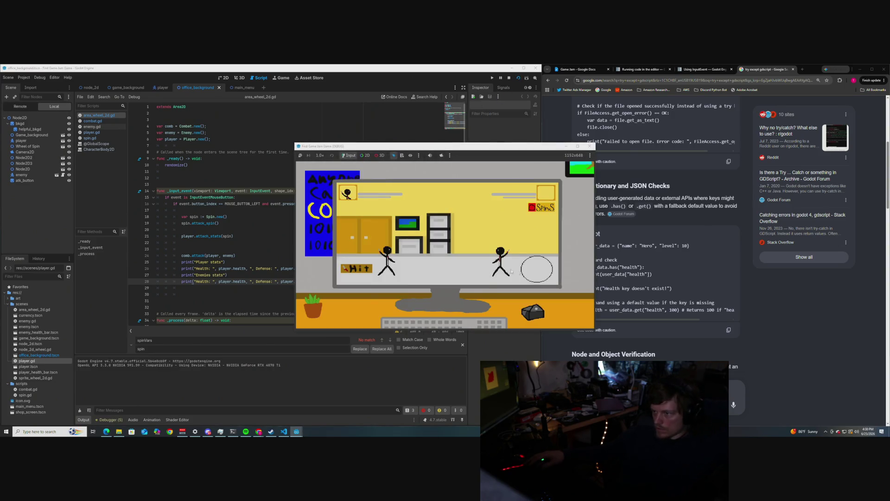
- Spin the wheel once, confirm Player and Enemies stats both show Health 56.0, and close the game
click(543, 275)
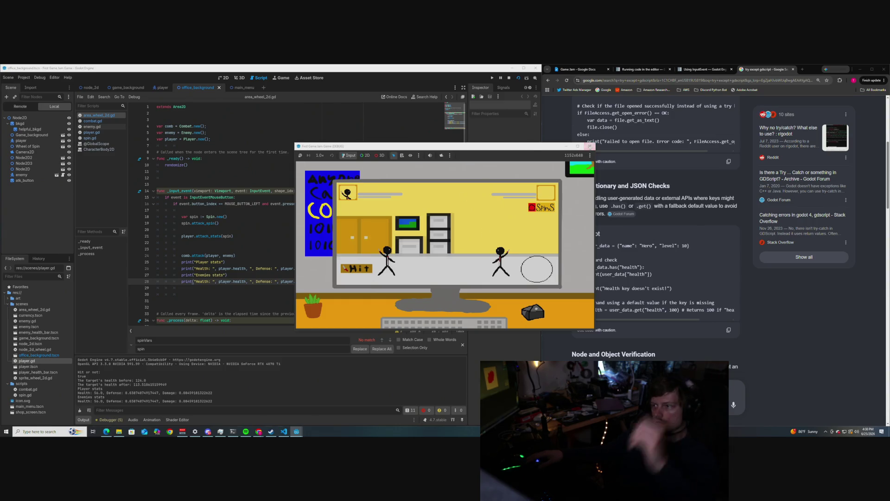
click(590, 146)
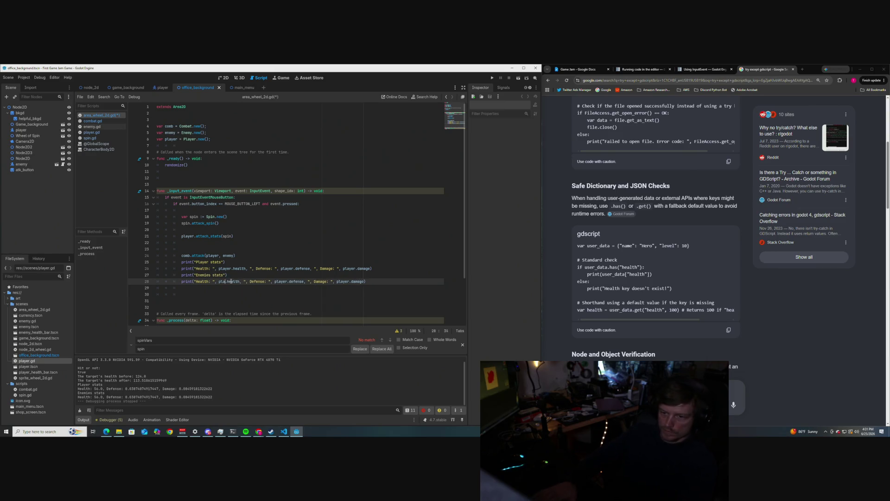
- On line 28, make the health and defense fields read from enemy instead of player
key(BackSpace)
key(BackSpace)
key(BackSpace)
text(enemy)
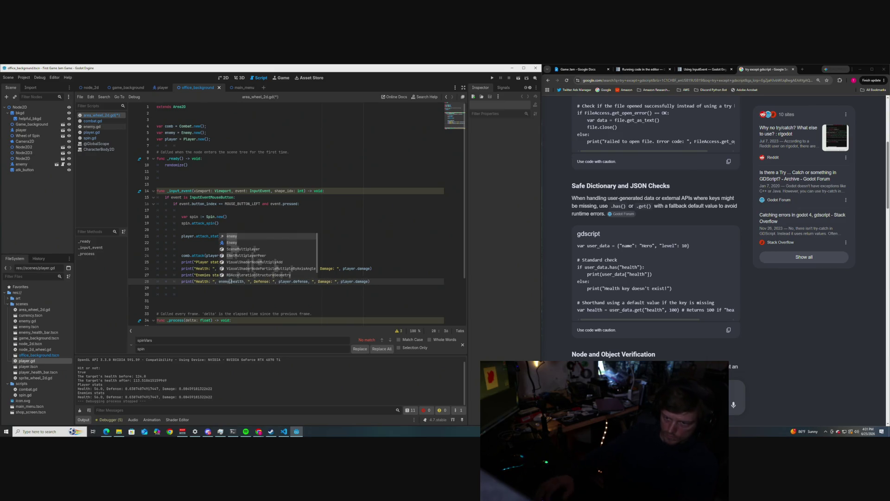
key(End)
key(Return)
click(291, 282)
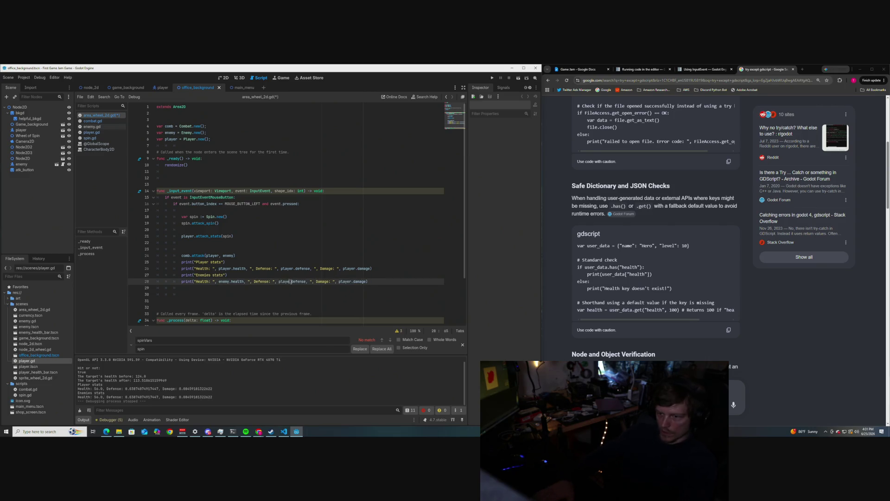
key(BackSpace)
key(BackSpace)
key(BackSpace)
text(en)
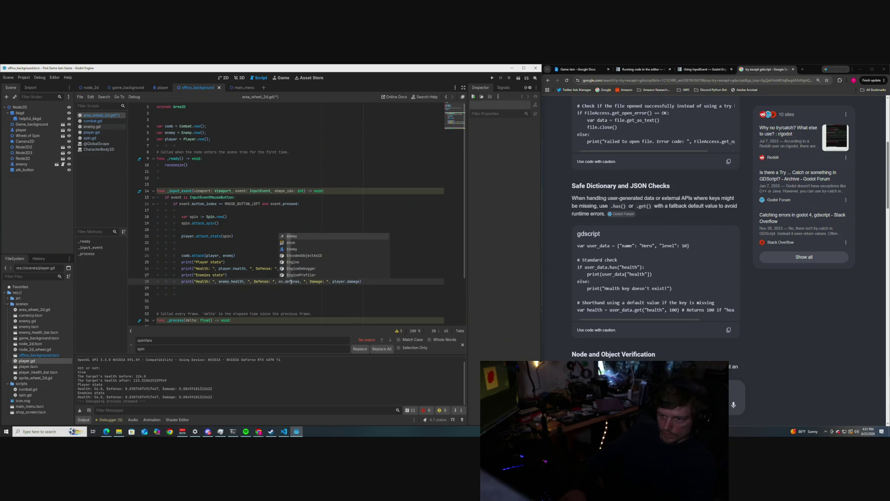
text(emy)
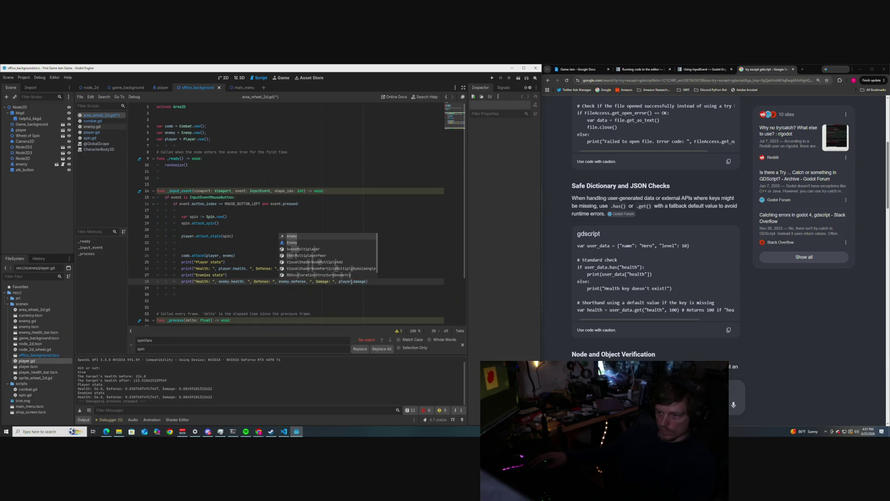
- Switch the damage field to enemy as well, save the script and run the game again
click(351, 282)
key(BackSpace)
key(BackSpace)
key(BackSpace)
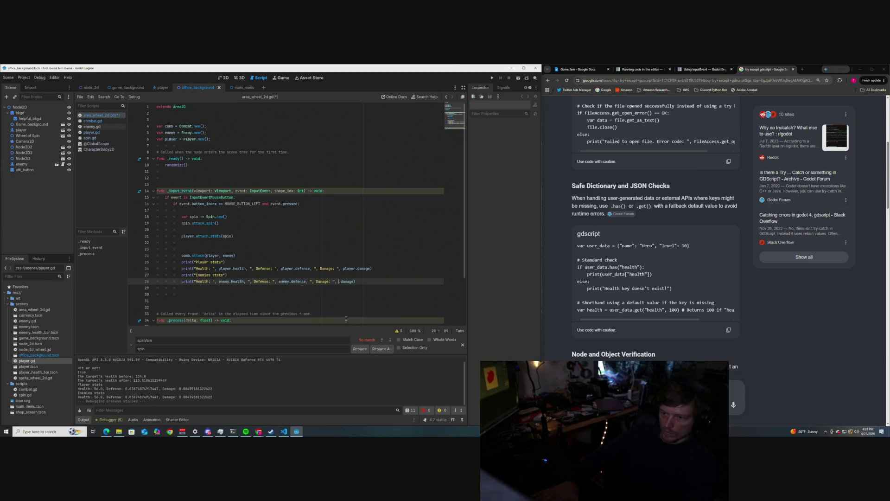
text(enemy)
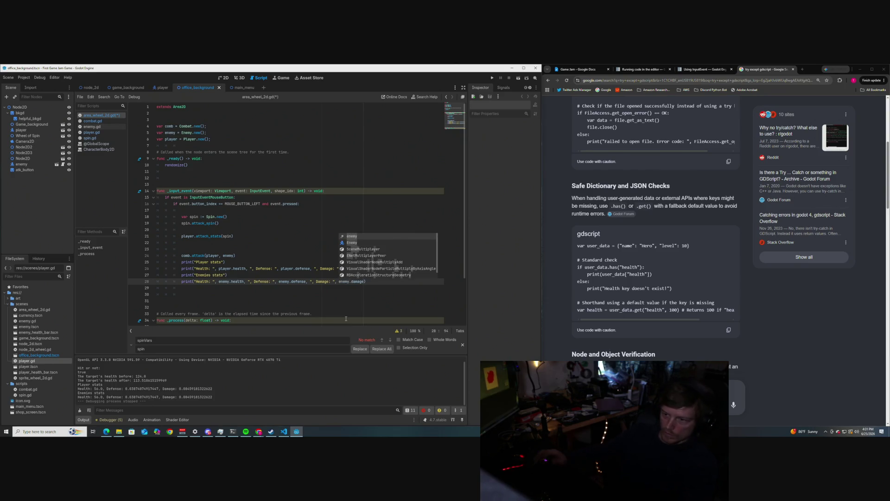
click(346, 230)
key(ctrl+s)
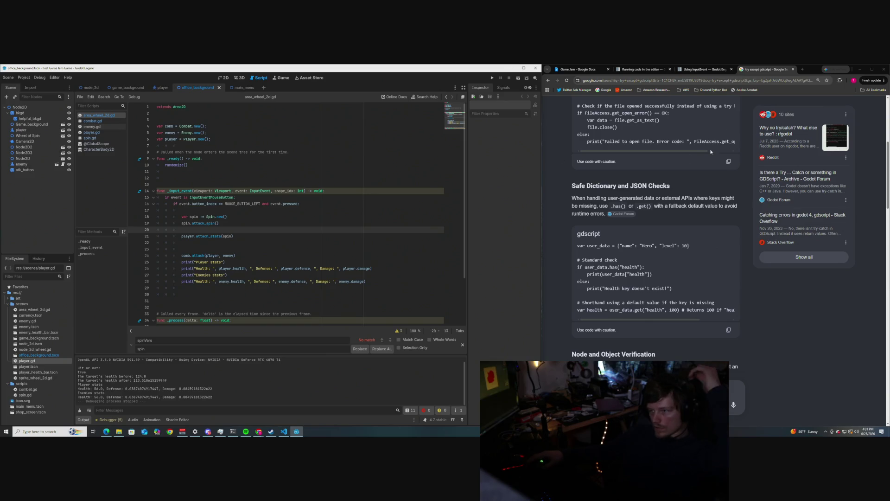
key(F5)
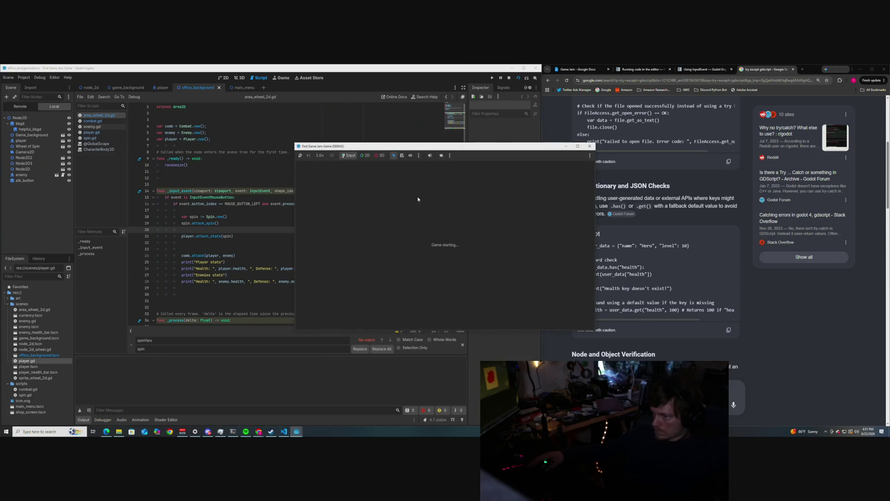
- Trigger eight spin attacks to log Player and Enemies stats, then close the game window
click(537, 269)
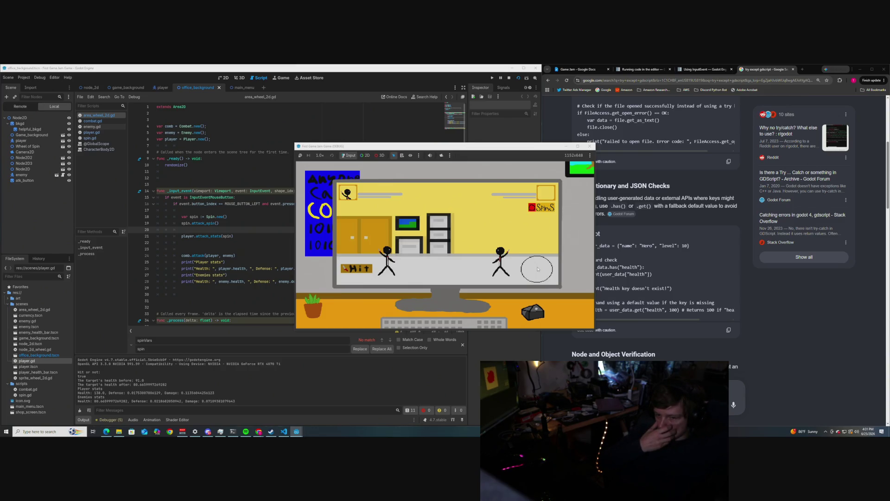
click(538, 269)
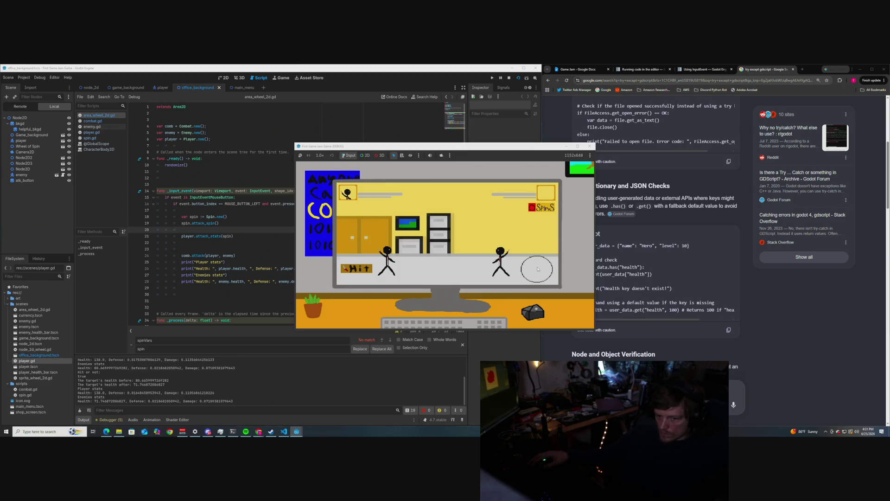
click(537, 269)
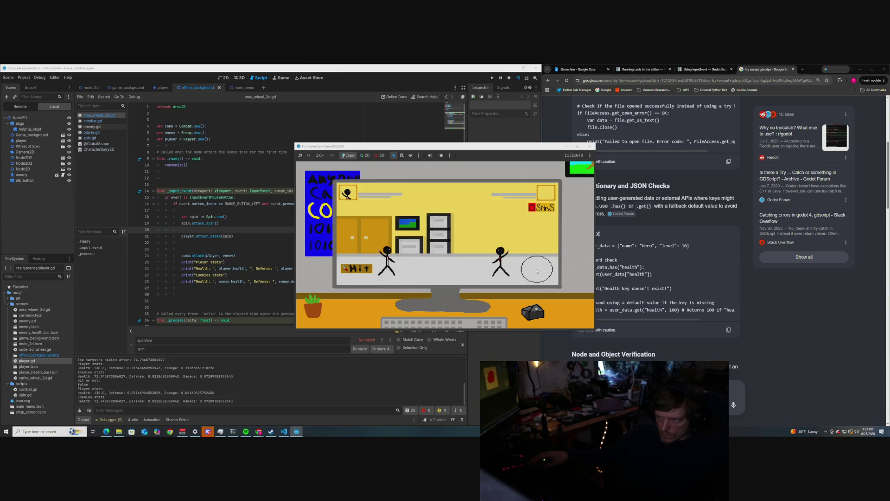
click(536, 271)
click(536, 272)
click(536, 271)
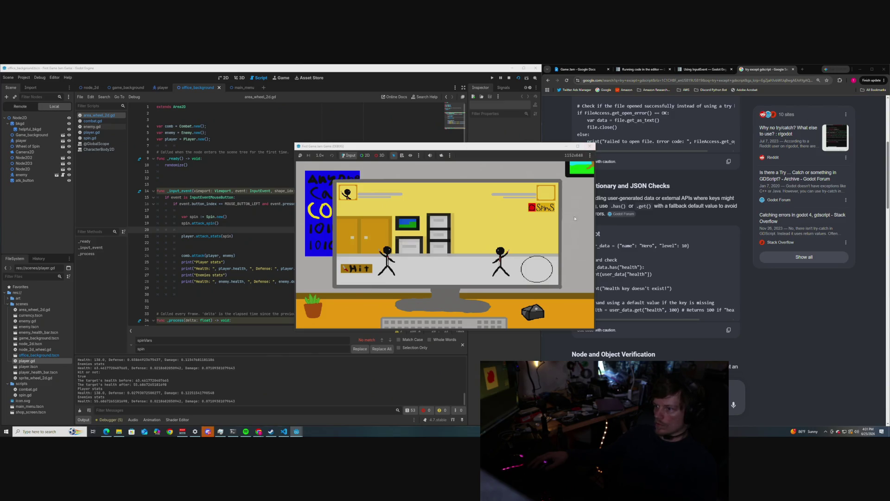
click(536, 271)
click(537, 271)
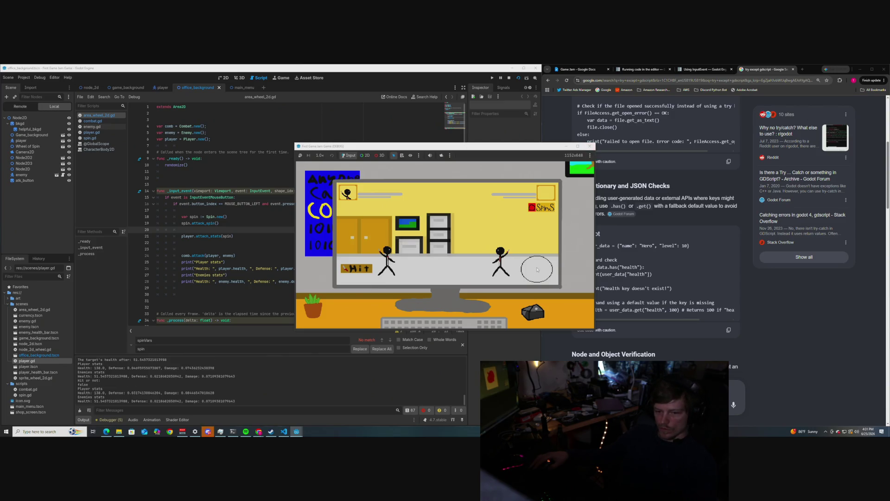
click(589, 146)
scroll(278, 250, down, 2)
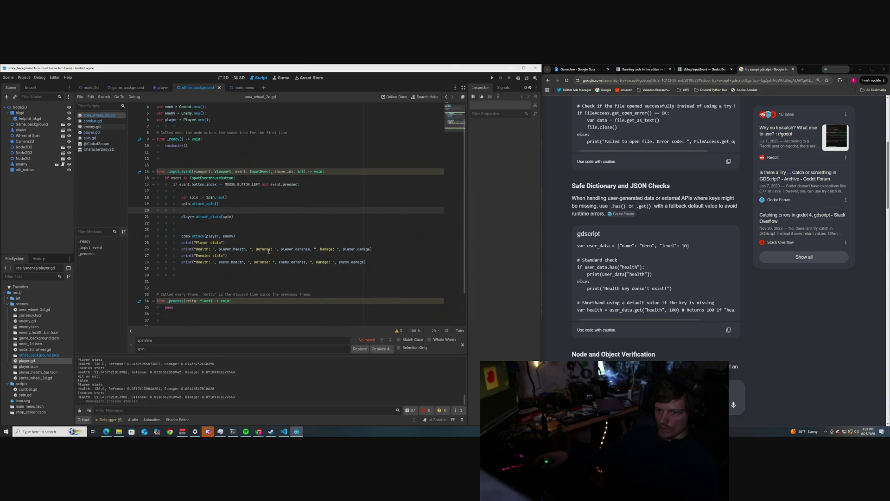
- Delete the empty line 23 before the comb.attack block in area_wheel_2d.gd
scroll(271, 251, up, 2)
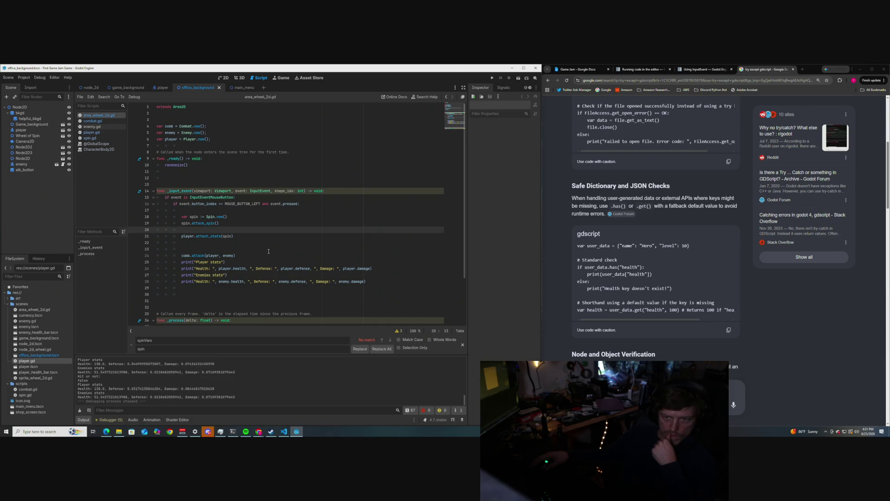
scroll(260, 248, down, 1)
scroll(250, 245, up, 1)
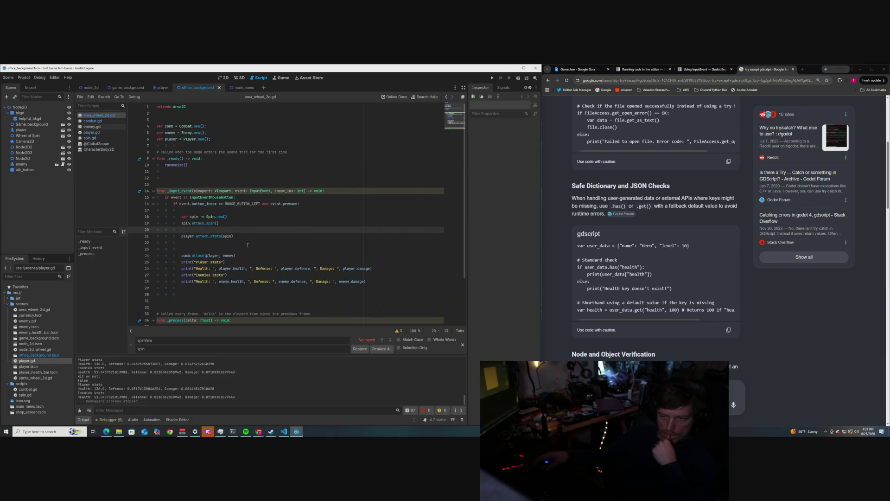
click(189, 249)
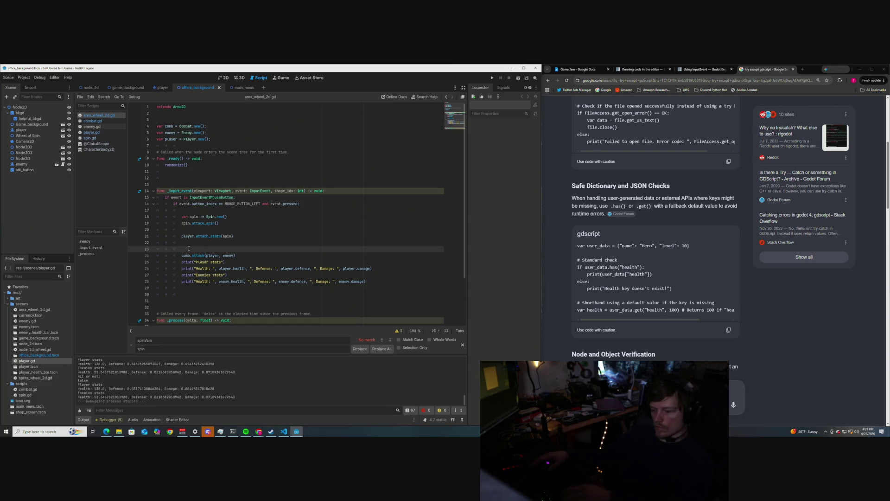
key(BackSpace)
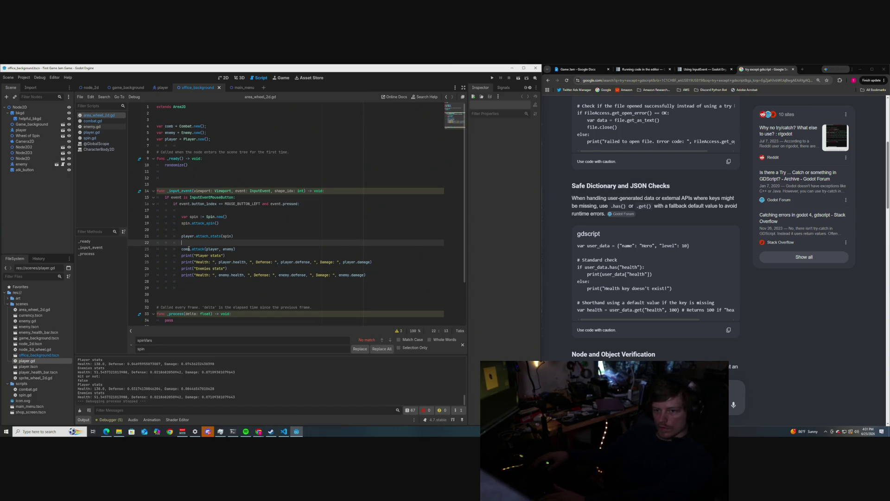
mouse_move(259, 432)
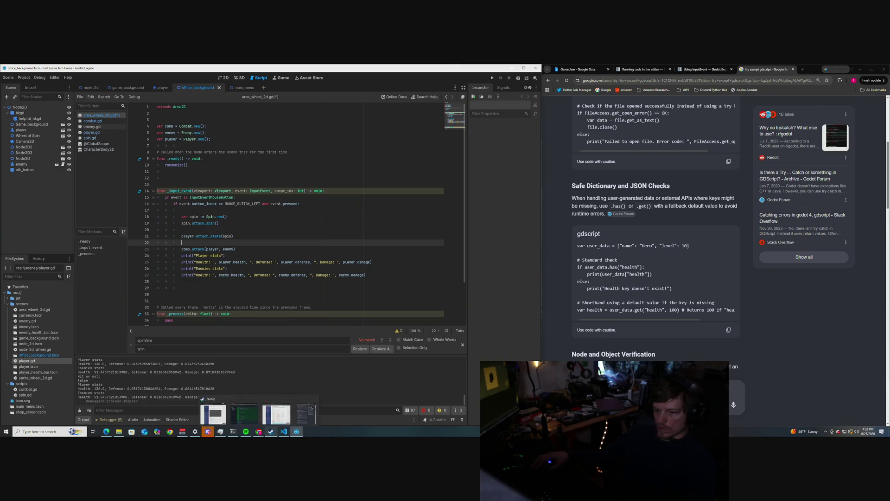
click(234, 409)
- Check the pending changes with git status in PowerShell
click(233, 431)
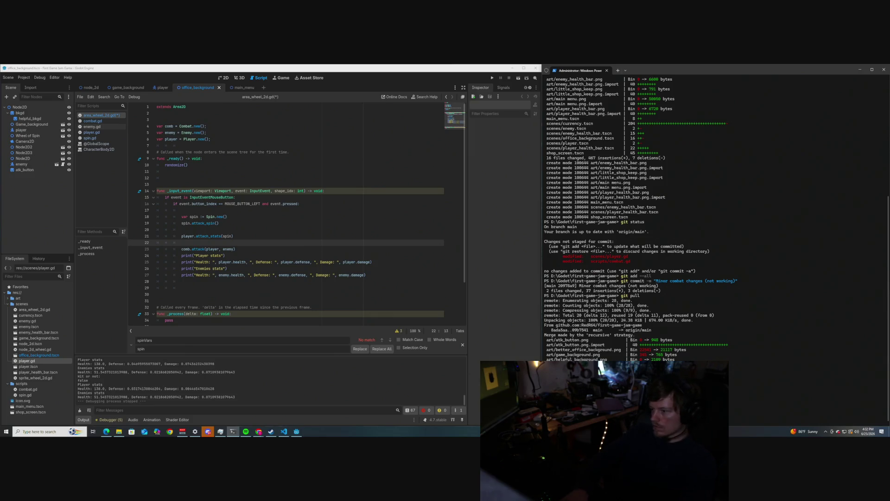
text(git status)
key(Return)
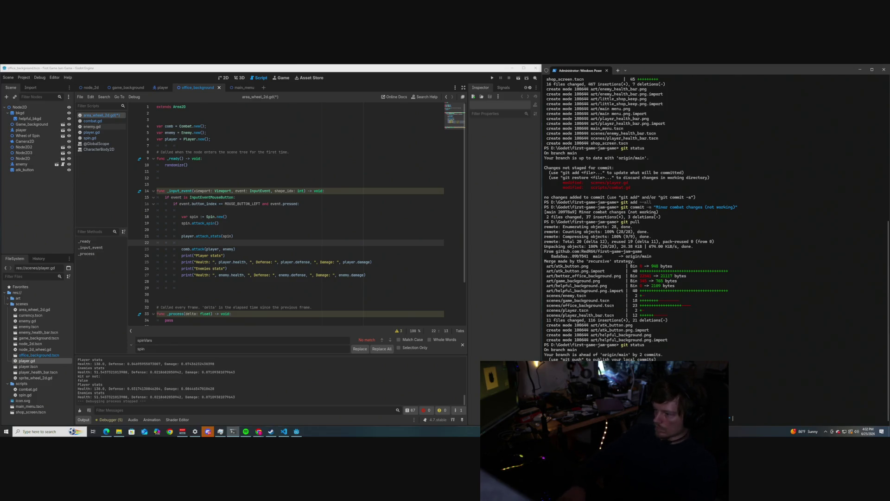
- Commit all changes on main titled 'Updte area_wheel_2d, and player' with a stat-attacks description
text(-m ")
text(Added)
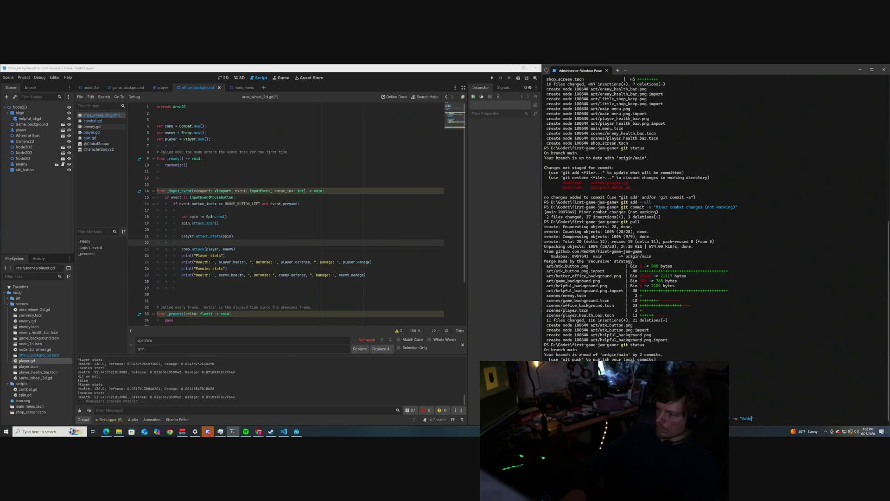
key(BackSpace)
key(BackSpace)
text(s a)
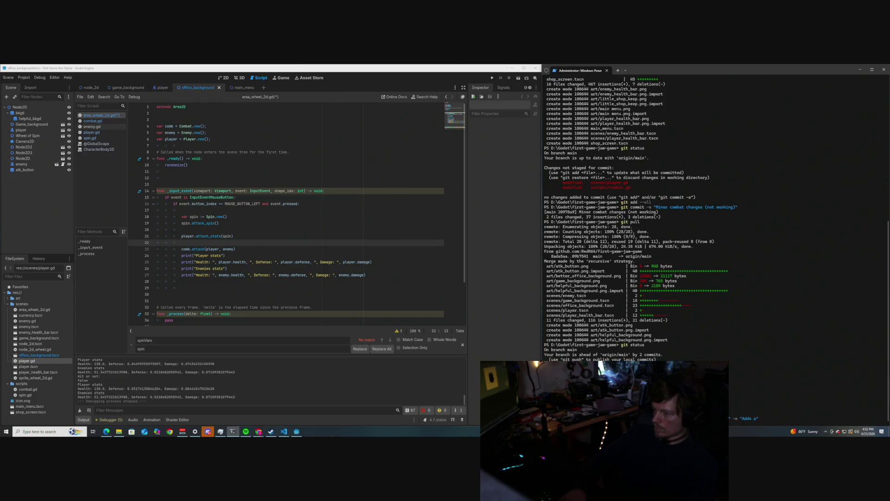
text(tt)
text(_s)
text(tats)
text(, and attatch)
text(_stats)
text(_h, a)
text(long with mak)
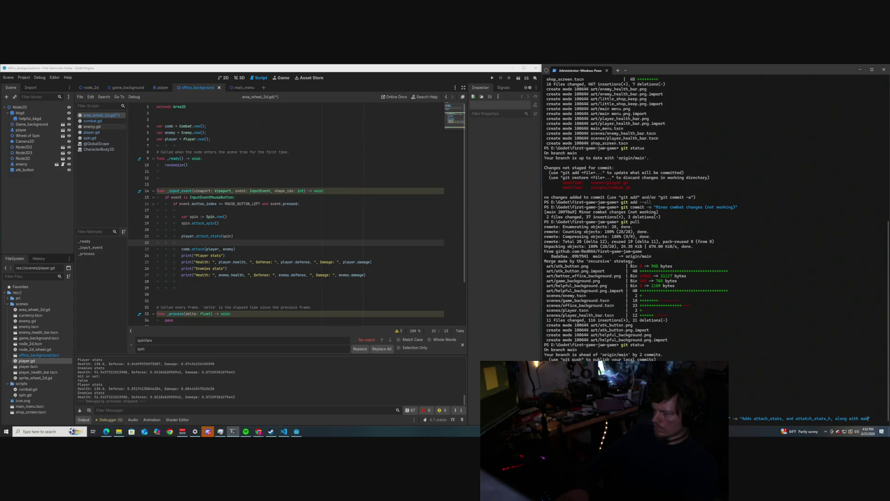
text(ing th)
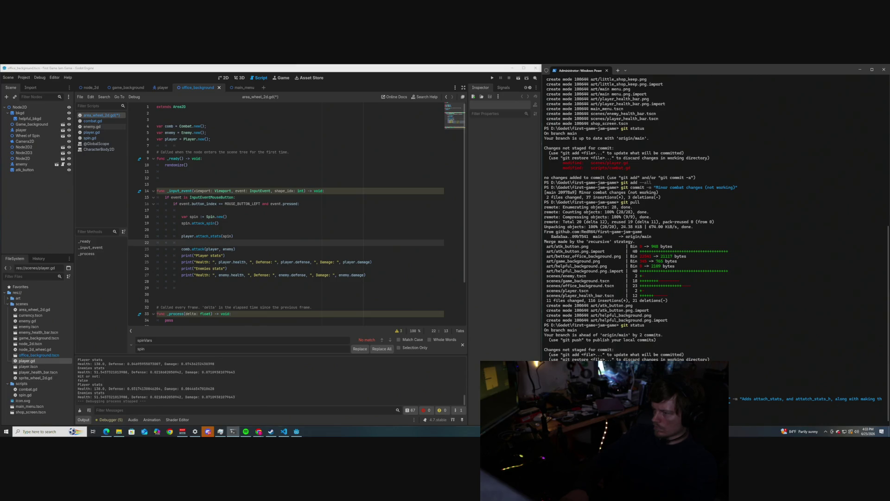
key(Return)
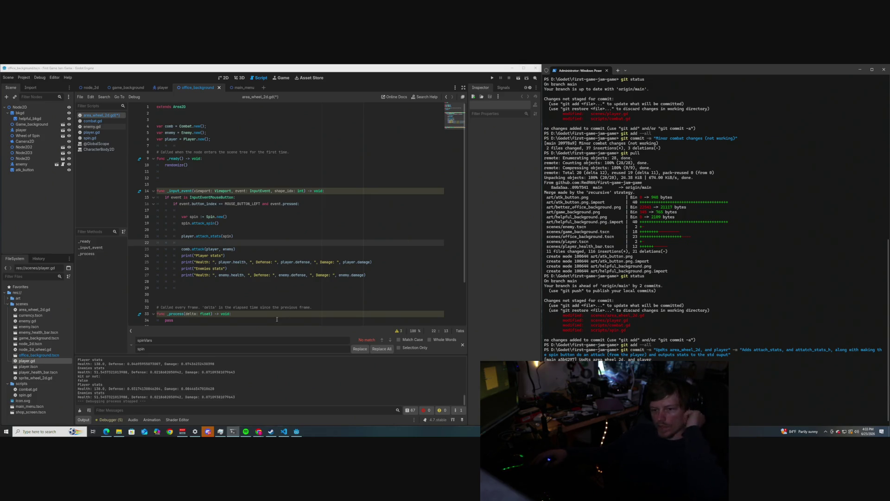
scroll(249, 248, down, 3)
scroll(249, 247, up, 3)
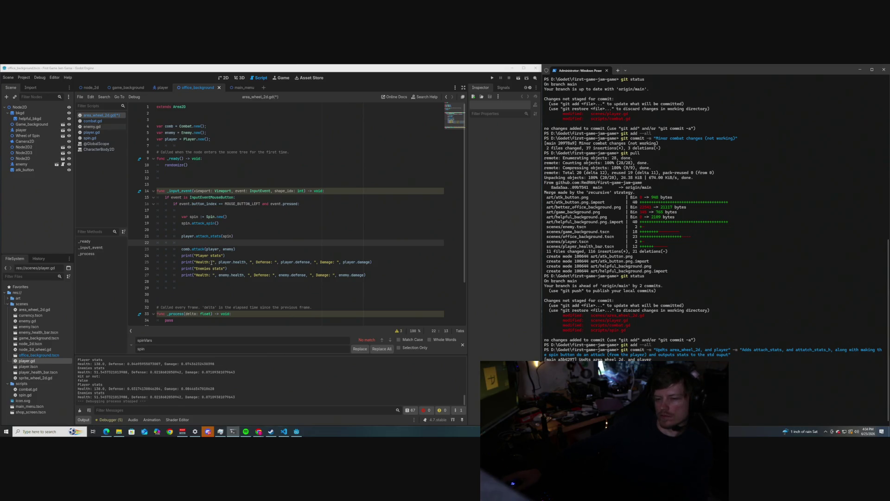
scroll(212, 260, down, 2)
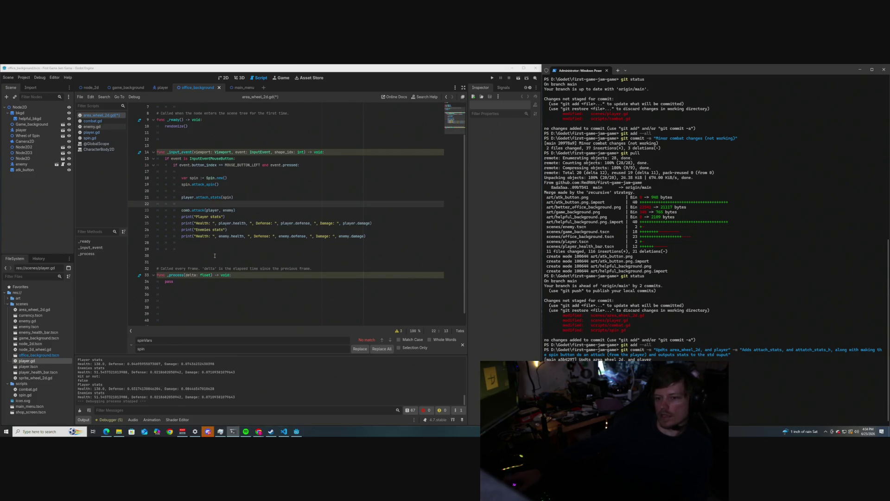
scroll(215, 255, up, 1)
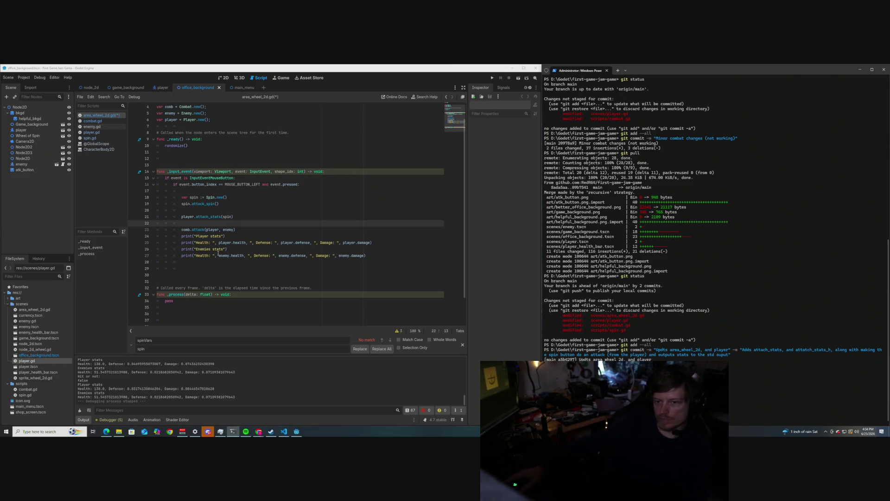
scroll(212, 231, down, 1)
scroll(212, 230, up, 1)
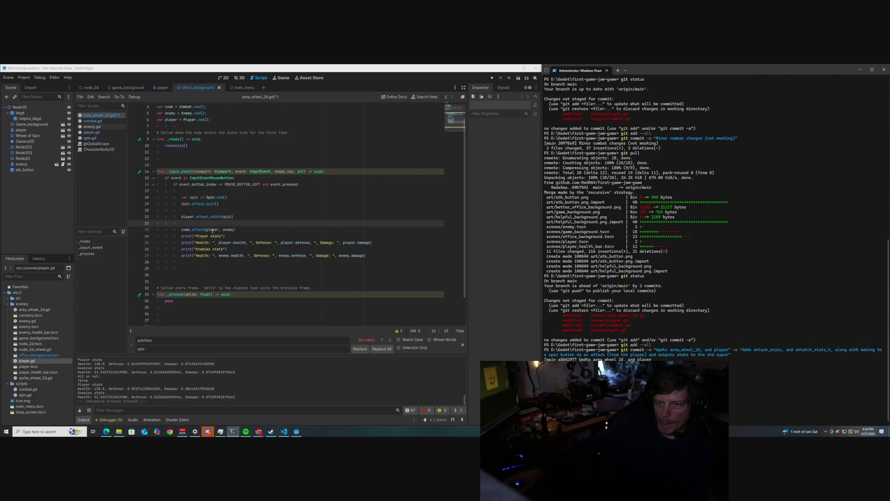
scroll(212, 230, up, 1)
scroll(217, 241, down, 1)
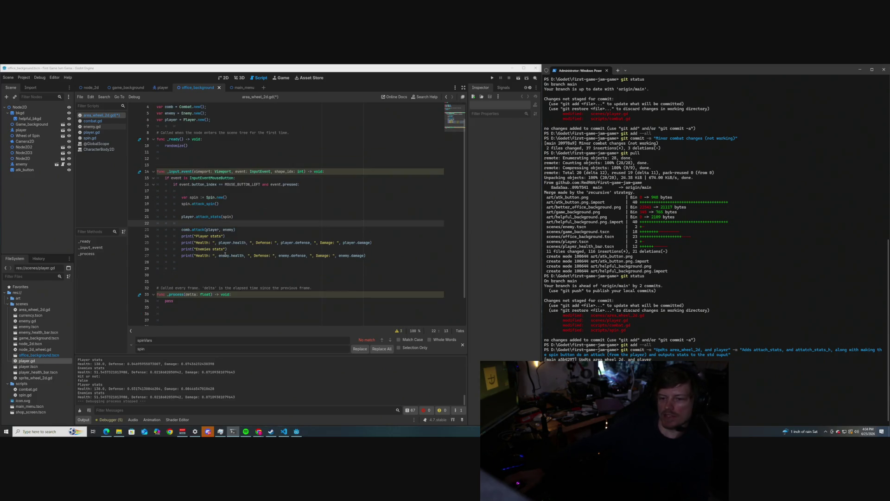
scroll(222, 250, up, 1)
scroll(225, 255, down, 1)
scroll(225, 256, up, 1)
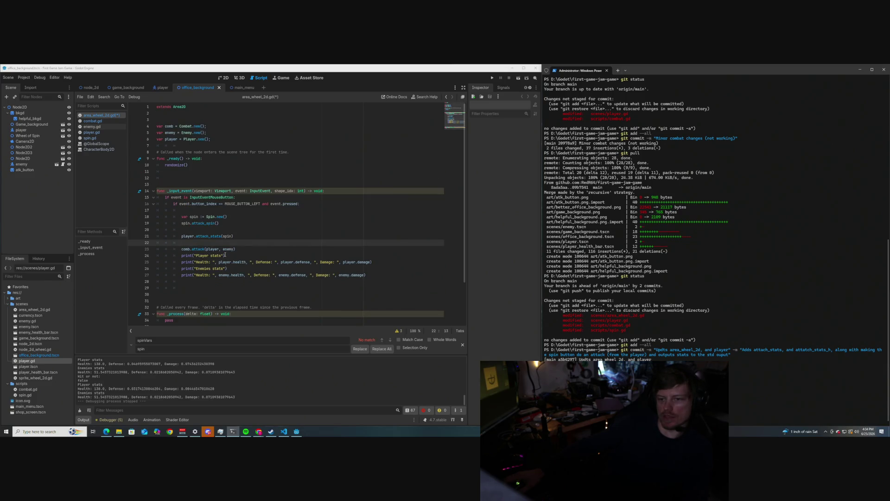
scroll(225, 253, down, 3)
scroll(225, 253, up, 3)
scroll(224, 251, down, 3)
scroll(224, 251, up, 3)
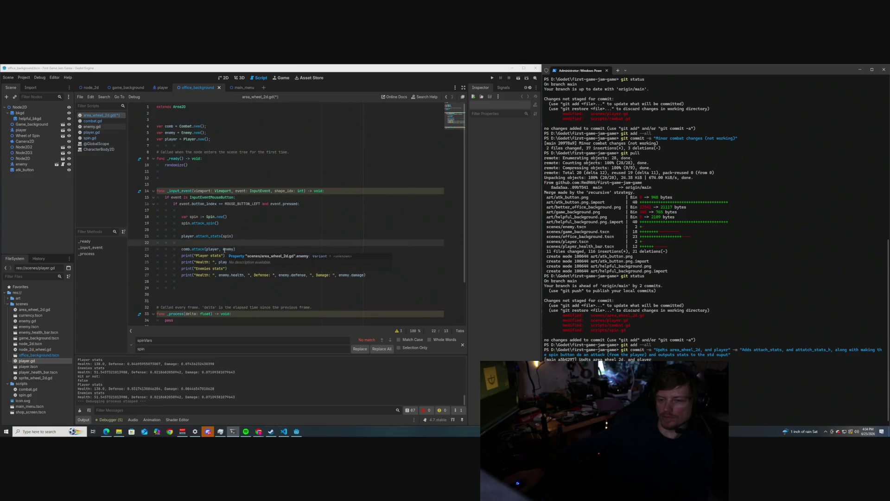
scroll(225, 198, down, 3)
scroll(235, 248, up, 3)
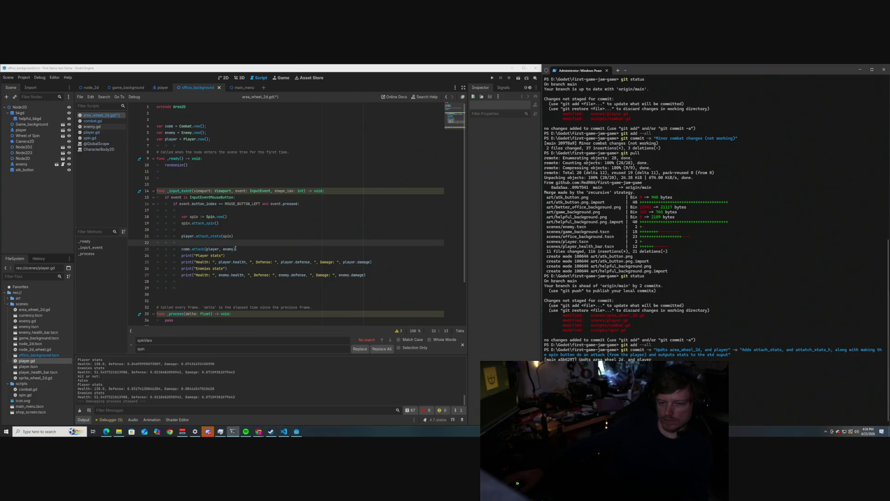
mouse_move(366, 283)
mouse_down()
mouse_move(301, 268)
mouse_move(195, 197)
mouse_move(157, 191)
mouse_up()
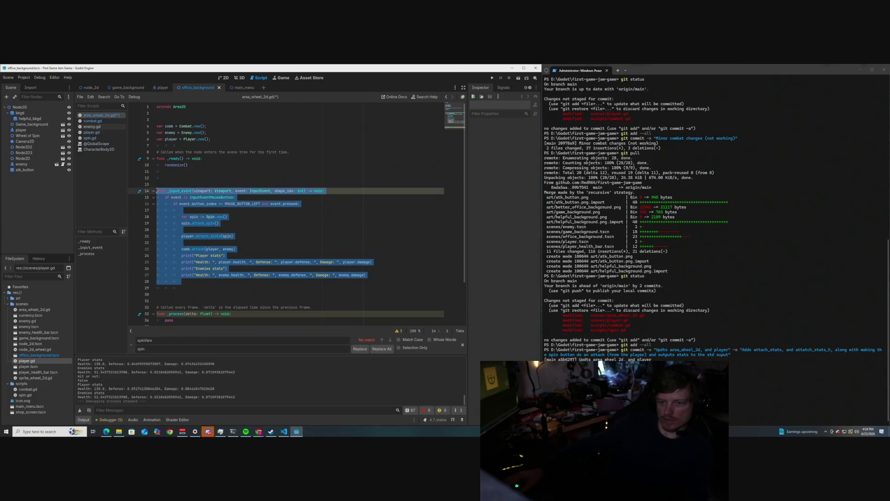
click(206, 176)
mouse_move(383, 277)
mouse_down()
mouse_move(217, 230)
mouse_move(157, 190)
mouse_up()
click(199, 177)
mouse_move(366, 280)
mouse_down()
mouse_move(278, 261)
mouse_move(157, 191)
mouse_up()
click(206, 178)
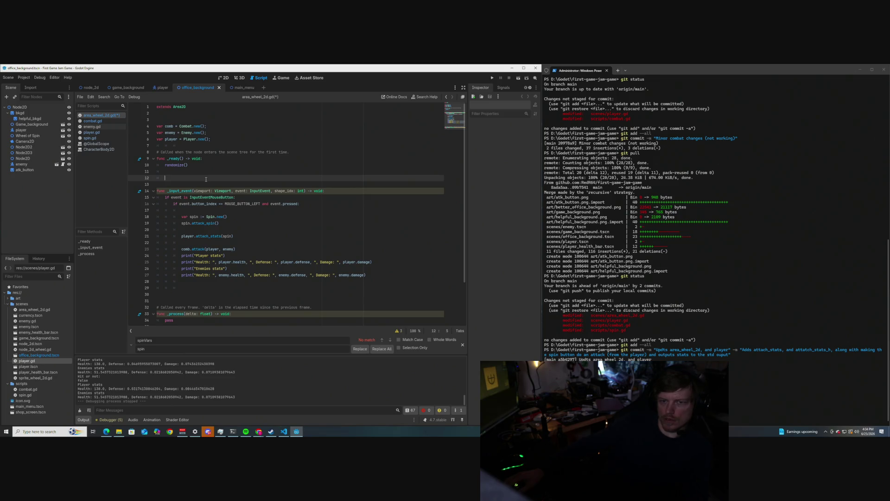
scroll(232, 251, down, 2)
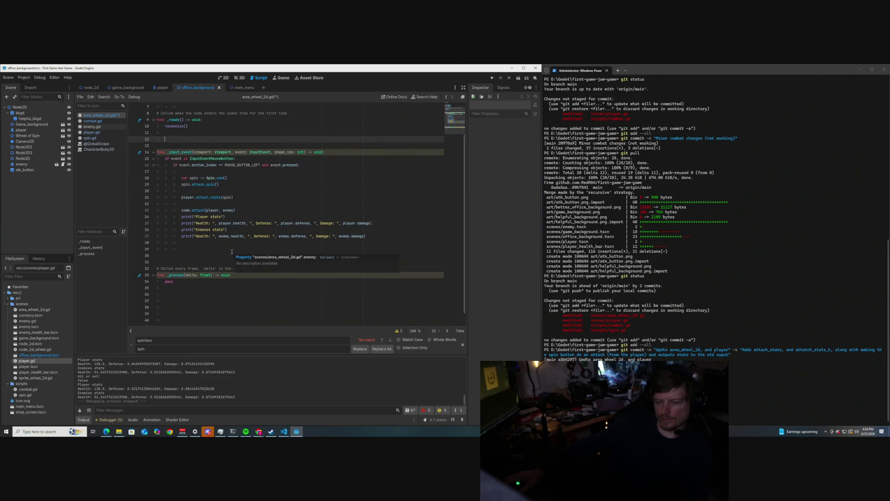
scroll(227, 250, up, 2)
scroll(217, 248, down, 3)
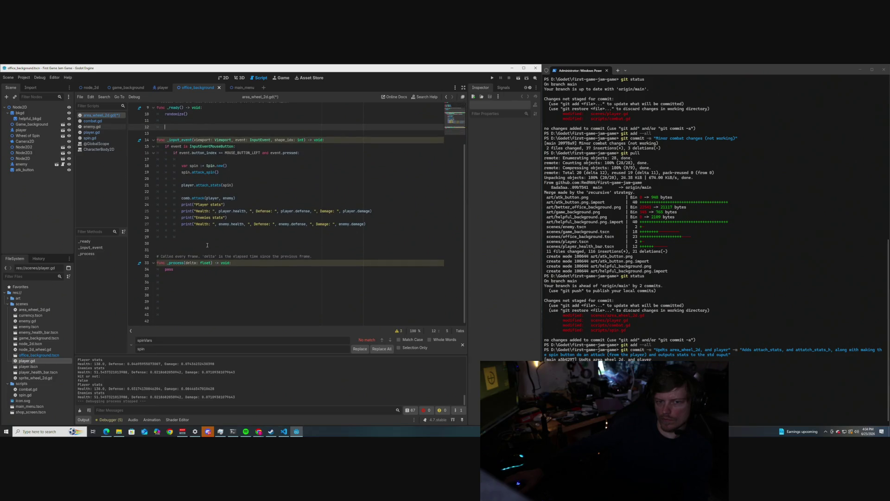
scroll(207, 245, up, 2)
scroll(207, 244, up, 2)
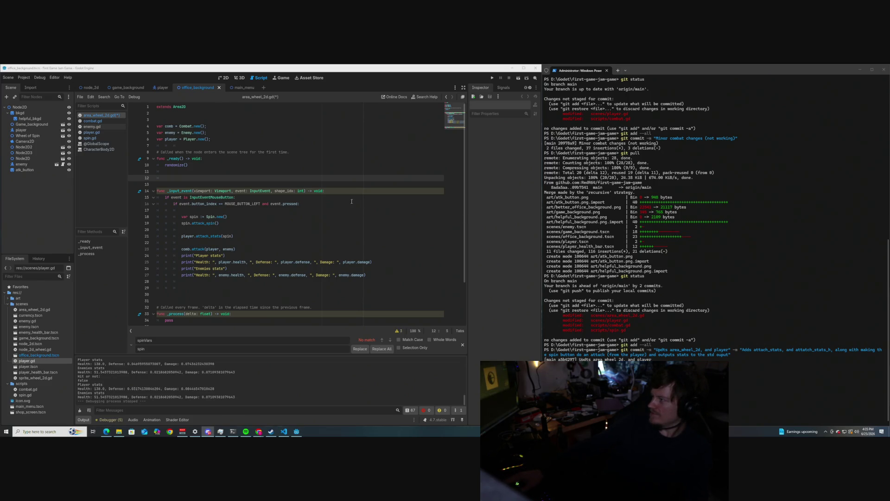
scroll(247, 229, down, 1)
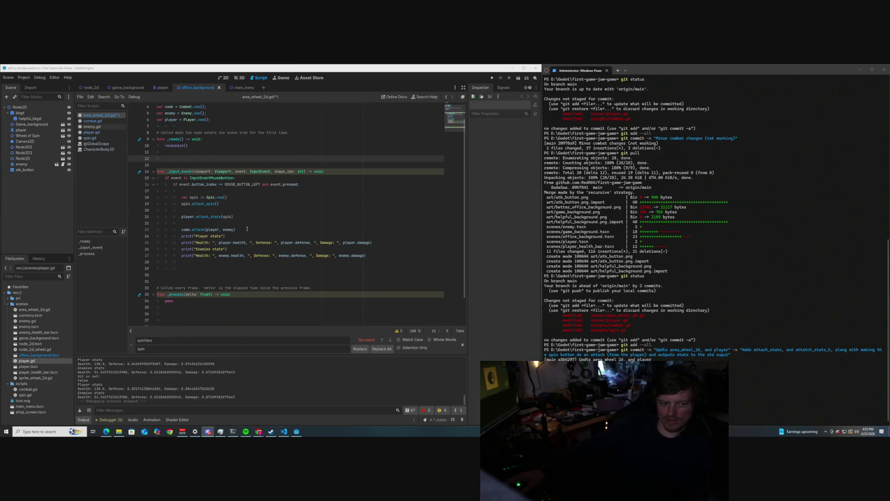
scroll(247, 229, up, 1)
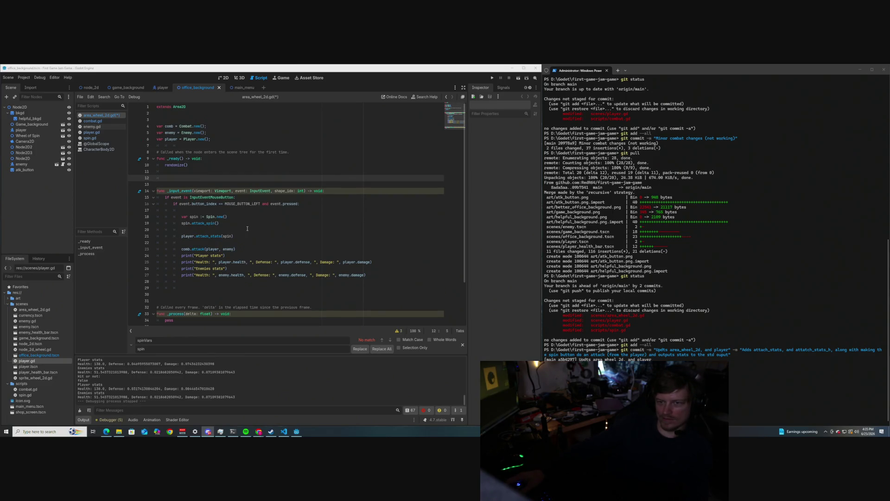
scroll(248, 229, down, 3)
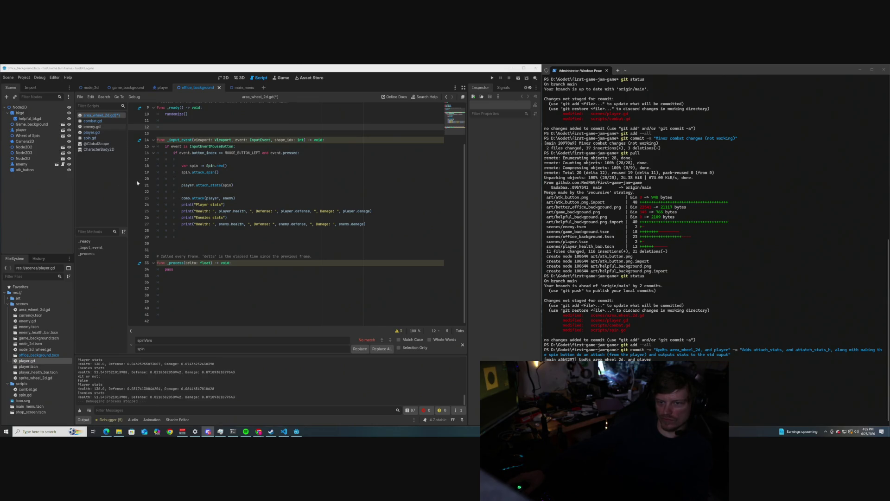
scroll(249, 215, up, 2)
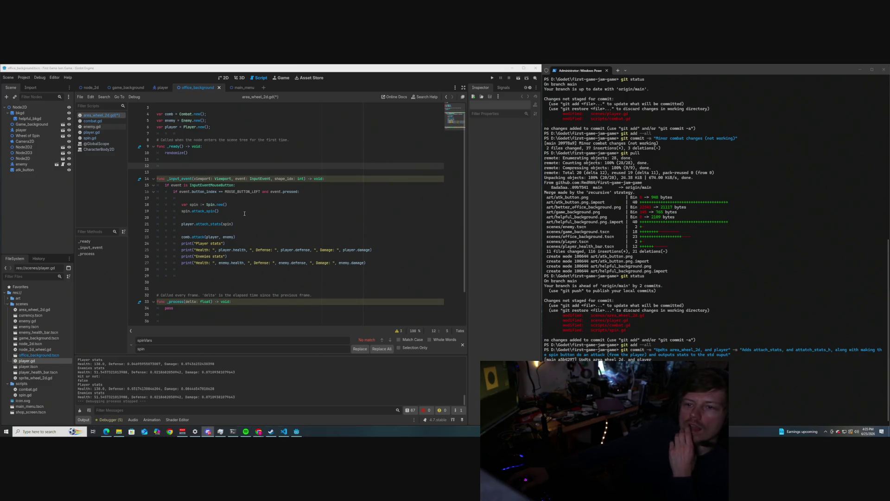
scroll(245, 213, up, 1)
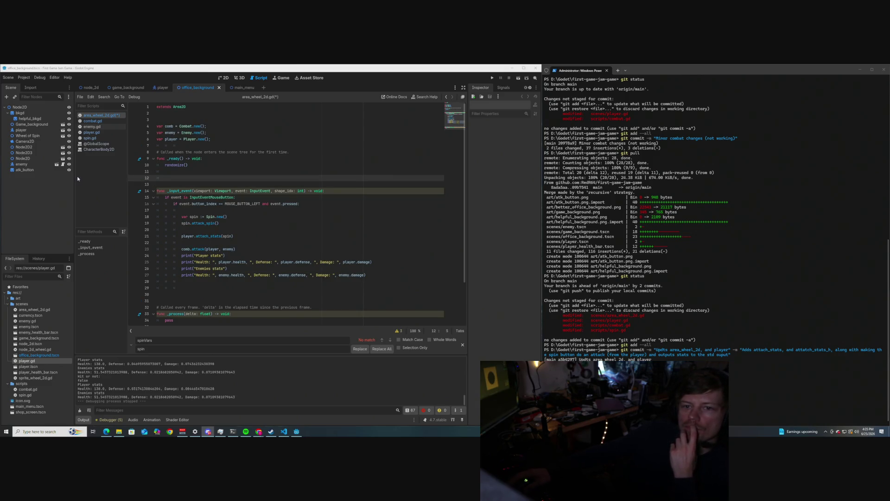
scroll(195, 200, down, 3)
mouse_move(220, 221)
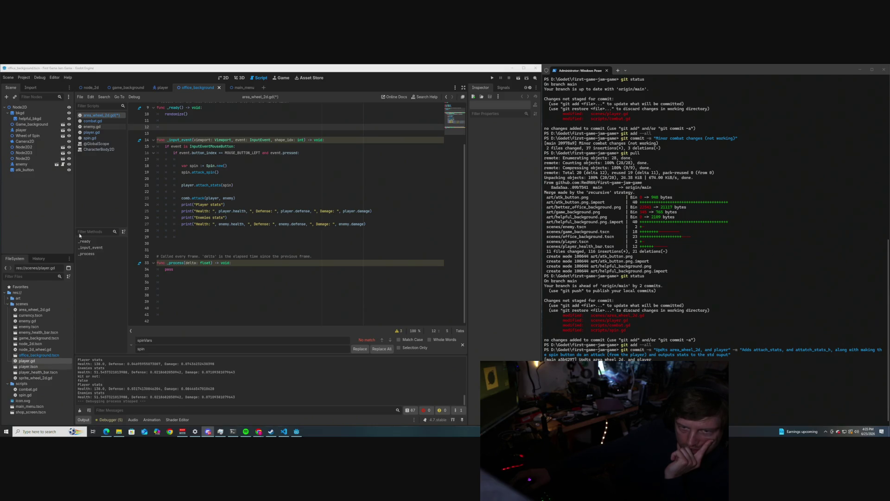
- Insert blank lines above class_name Player at the top of player.gd
click(91, 133)
scroll(181, 185, up, 8)
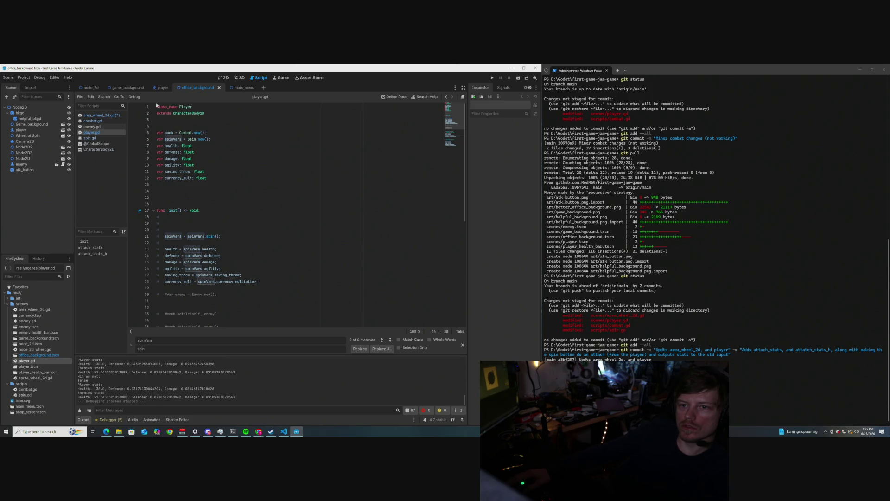
click(157, 106)
key(Return)
key(Return)
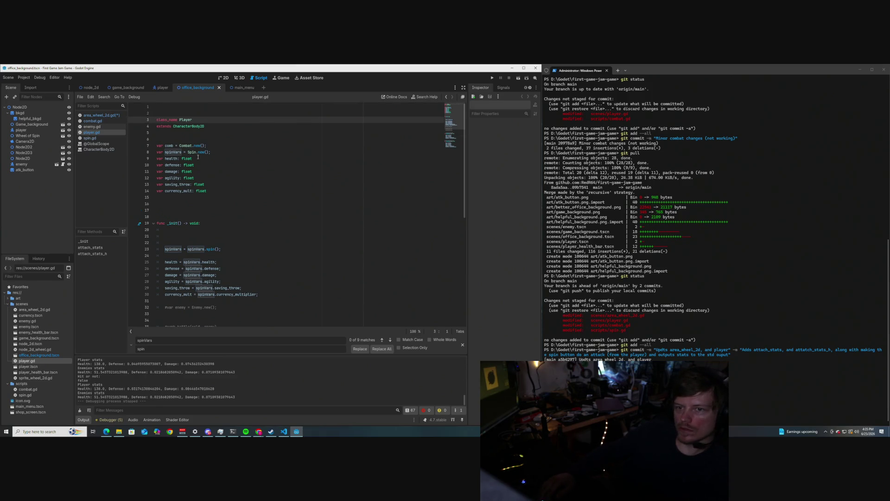
key(Up)
key(Up)
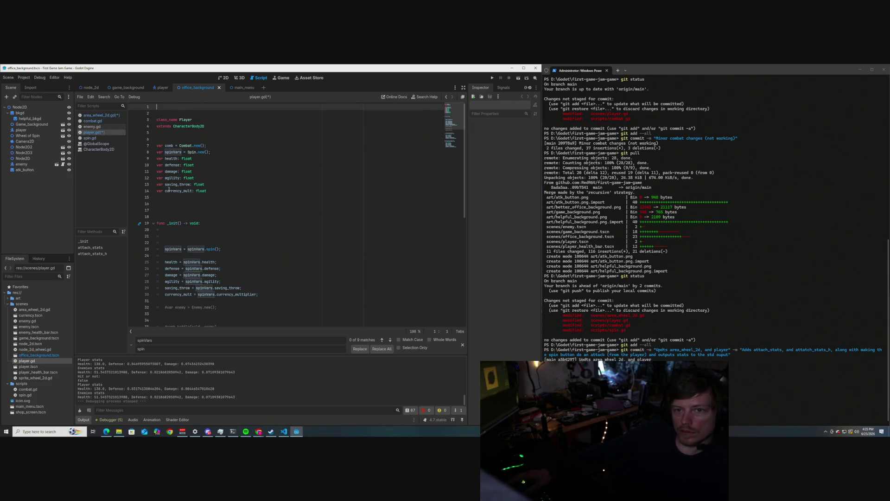
- Look over combat.gd, enemy.gd and spin.gd, then return to area_wheel_2d.gd
click(93, 120)
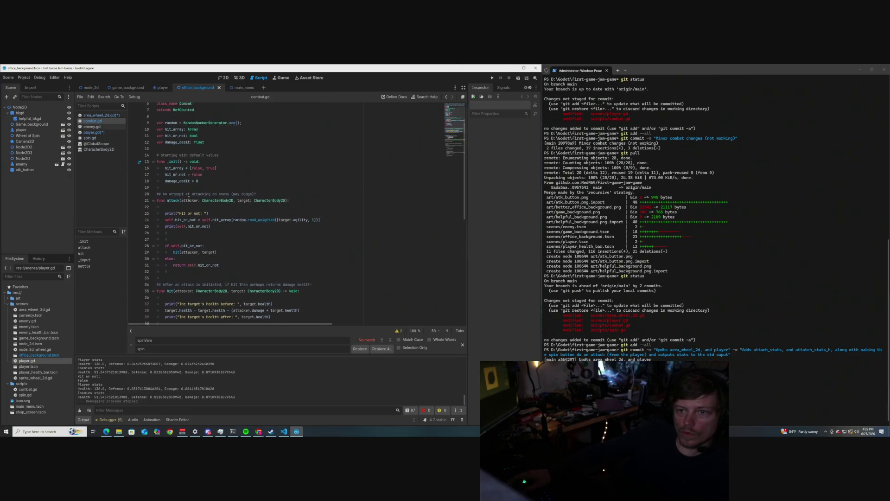
scroll(188, 199, up, 2)
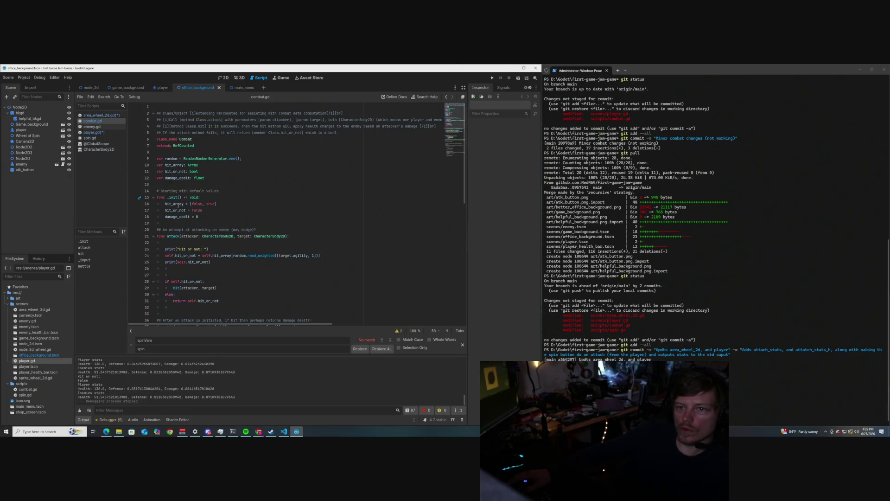
click(96, 133)
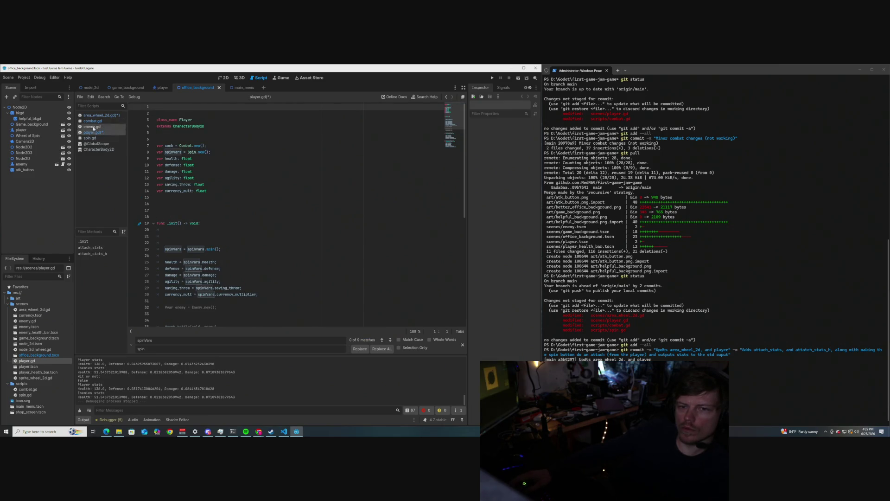
click(93, 121)
click(93, 127)
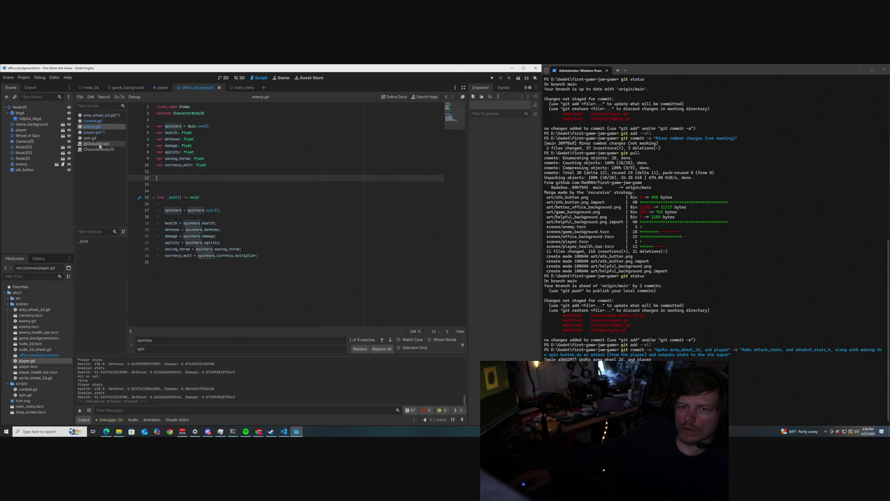
click(90, 138)
scroll(215, 210, up, 4)
scroll(216, 210, up, 5)
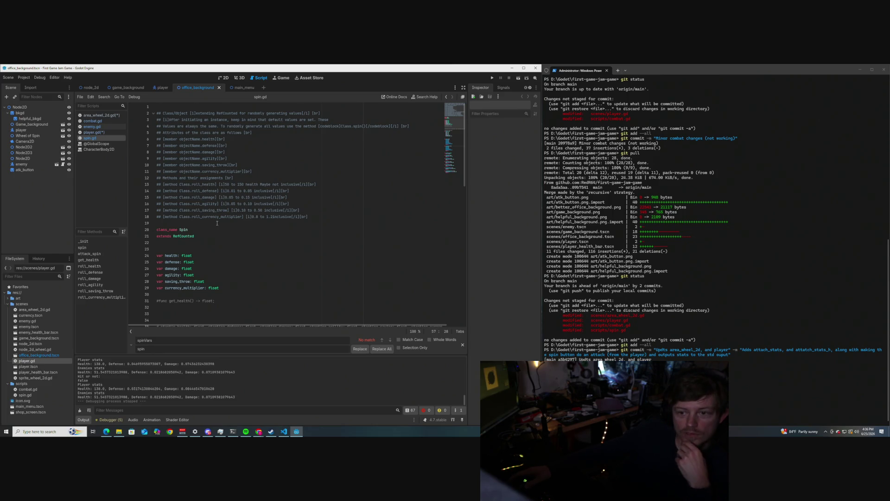
click(95, 127)
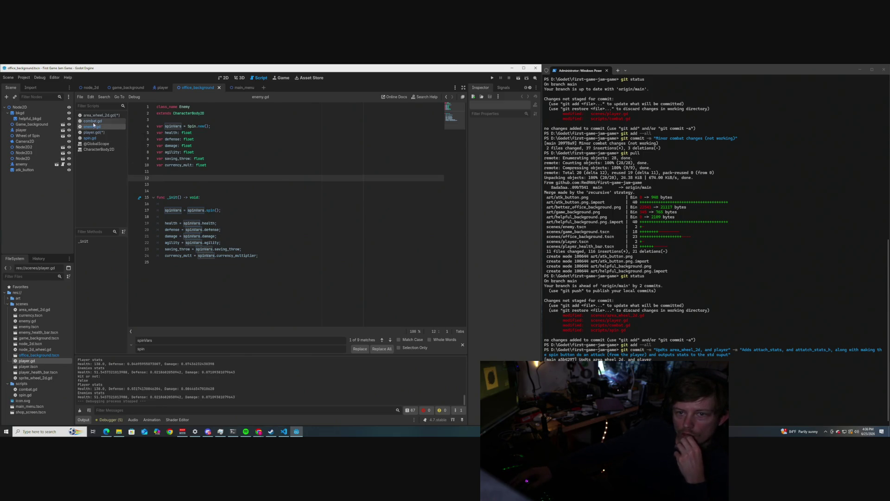
click(99, 115)
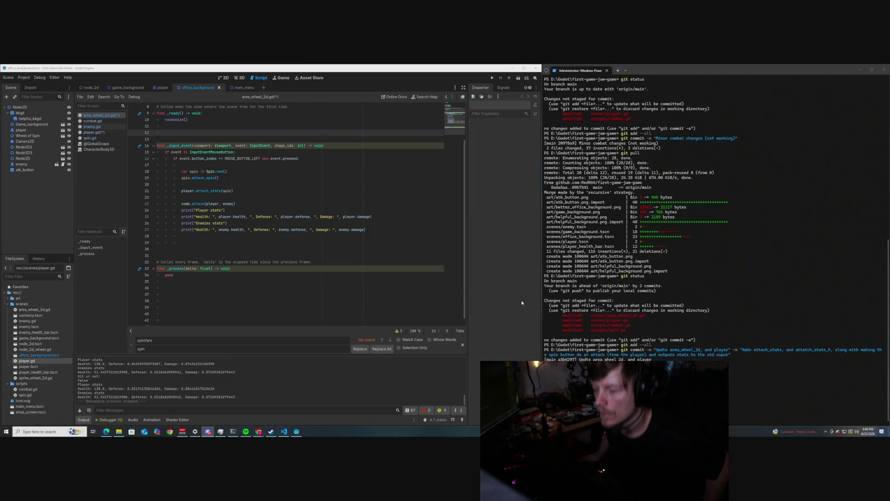
- Scroll up through the spin attack and stats prints in area_wheel_2d.gd's _input_event
scroll(229, 225, up, 2)
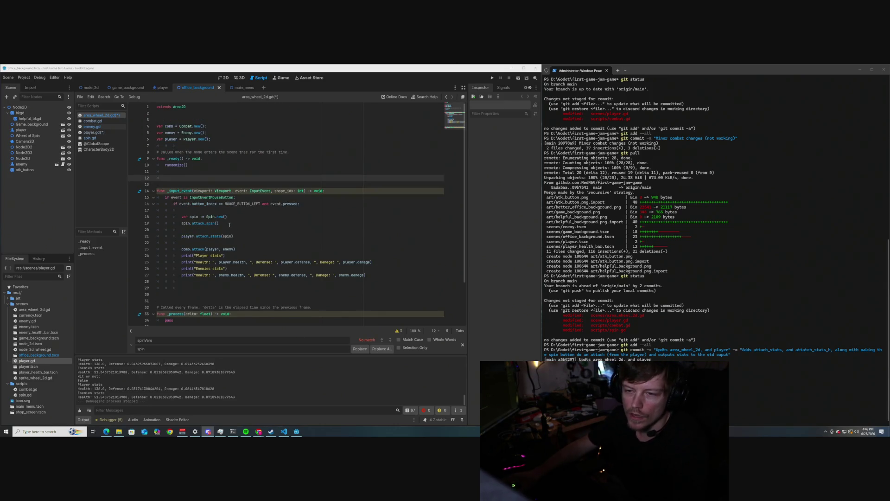
- Review combat.gd, spin.gd and player.gd, then delete the pass line from combat.gd's battle()
scroll(229, 225, down, 1)
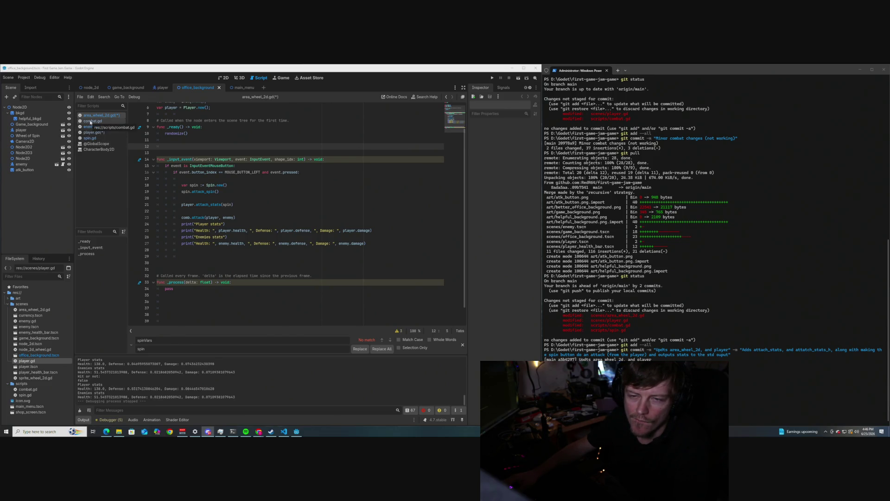
click(90, 121)
scroll(202, 221, down, 8)
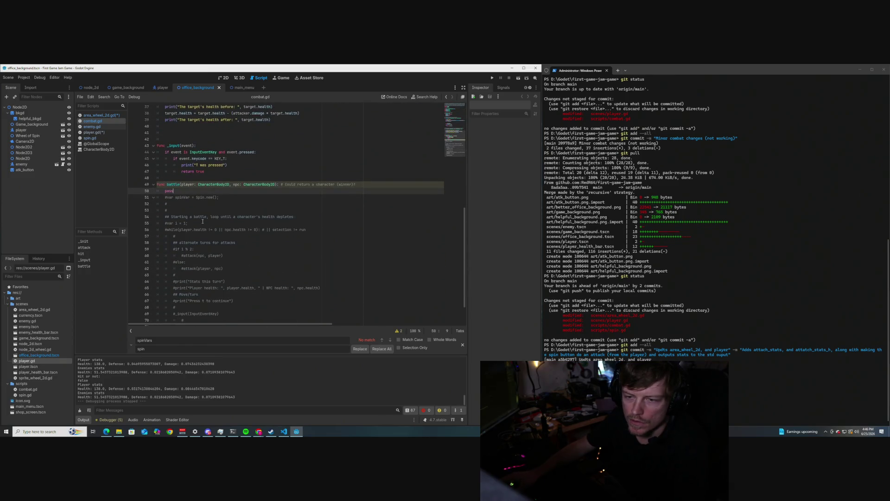
scroll(203, 221, down, 2)
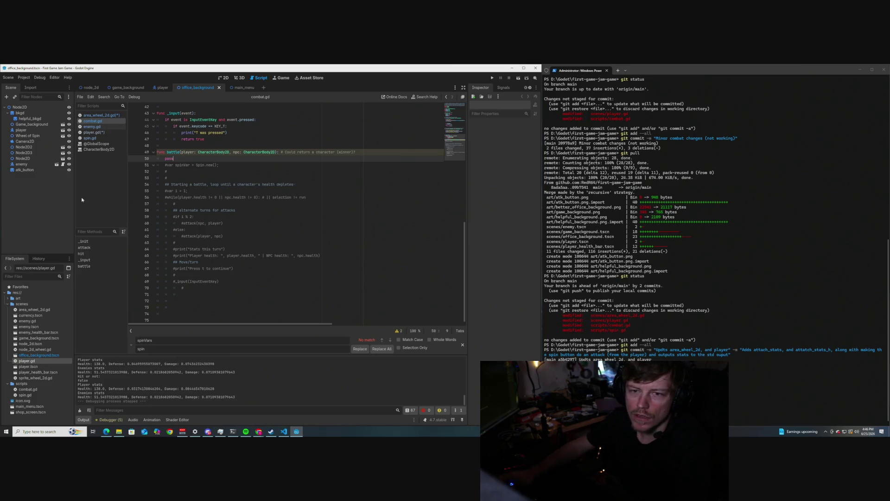
click(91, 138)
scroll(202, 205, down, 2)
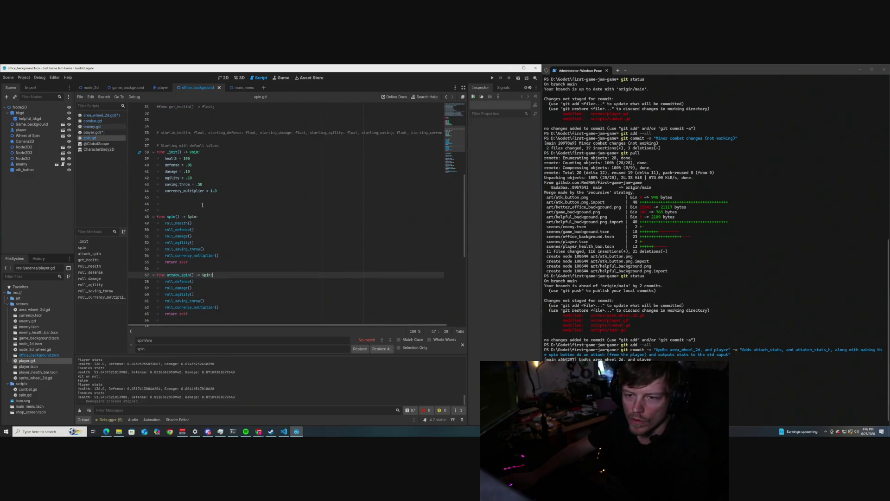
click(92, 132)
scroll(201, 223, down, 5)
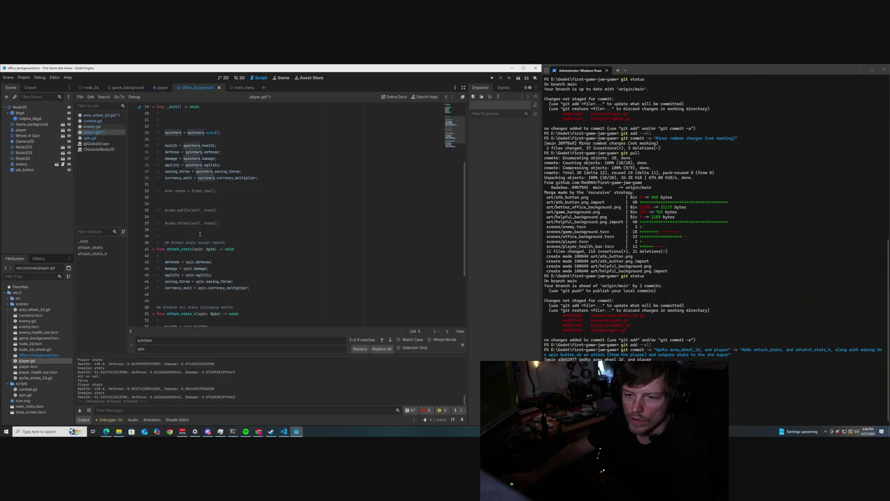
scroll(200, 235, up, 3)
click(92, 122)
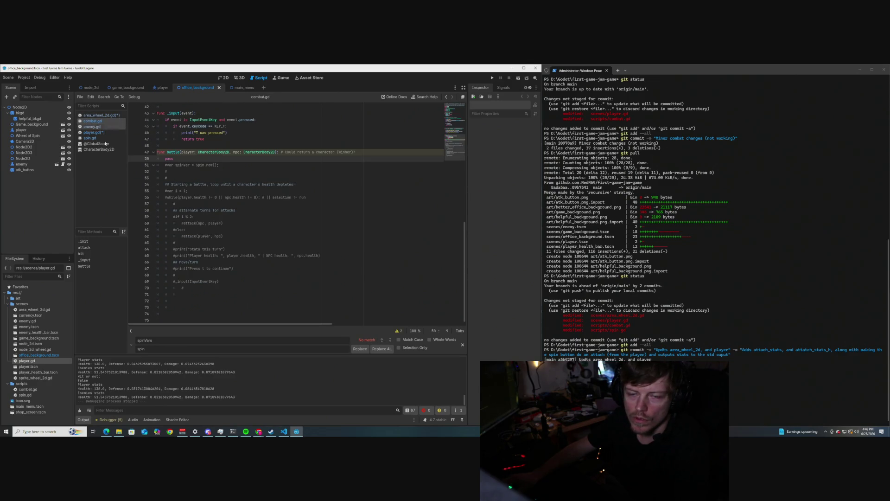
key(BackSpace)
key(BackSpace)
key(BackSpace)
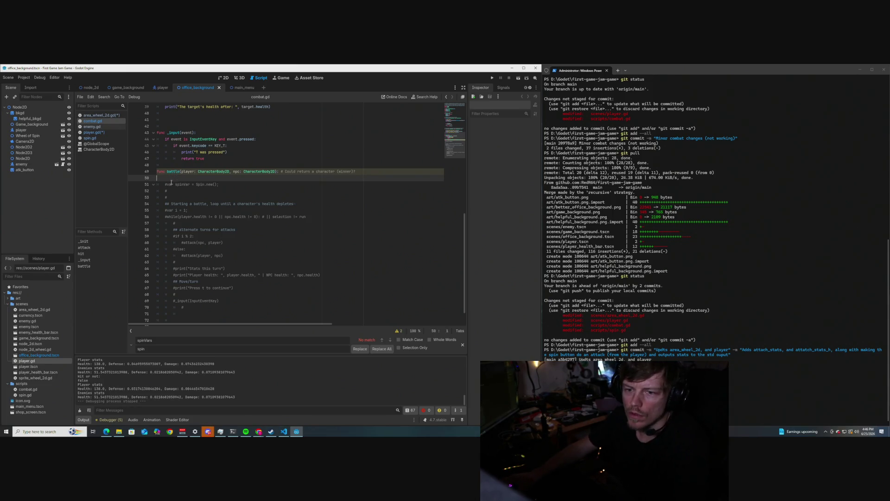
- Uncomment the battle loop on lines 51–70 of combat.gd, then select lines 67–69
scroll(189, 289, down, 1)
drag(192, 288, 164, 166)
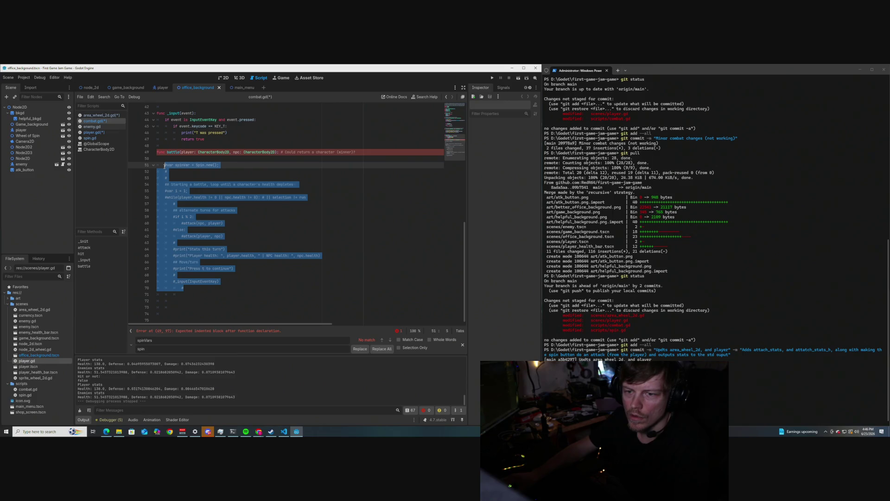
key(ctrl+k)
click(253, 217)
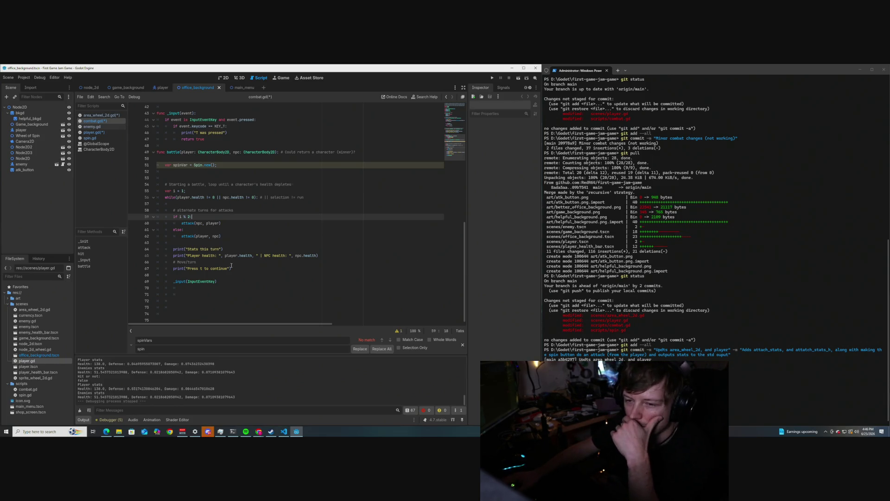
click(216, 281)
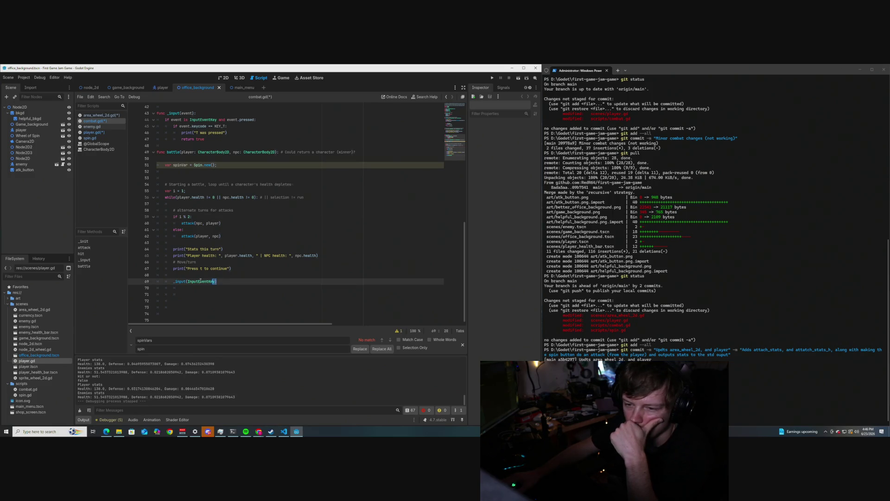
shift+click(173, 268)
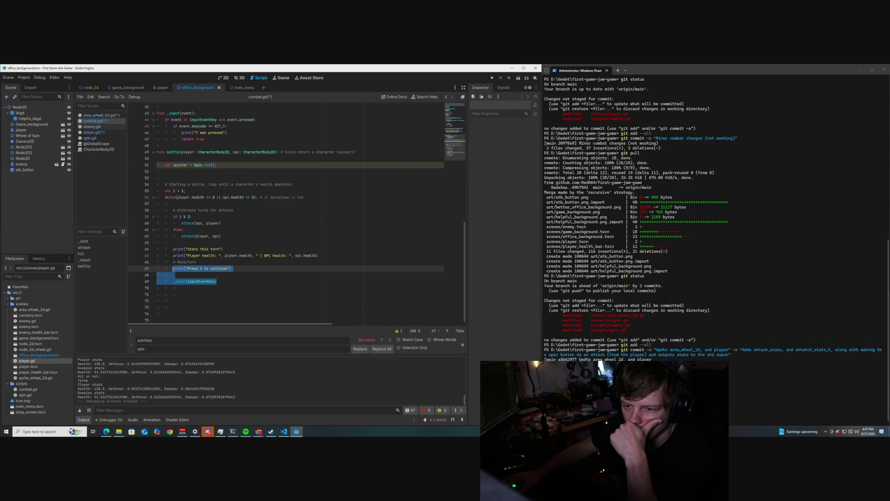
mouse_move(173, 268)
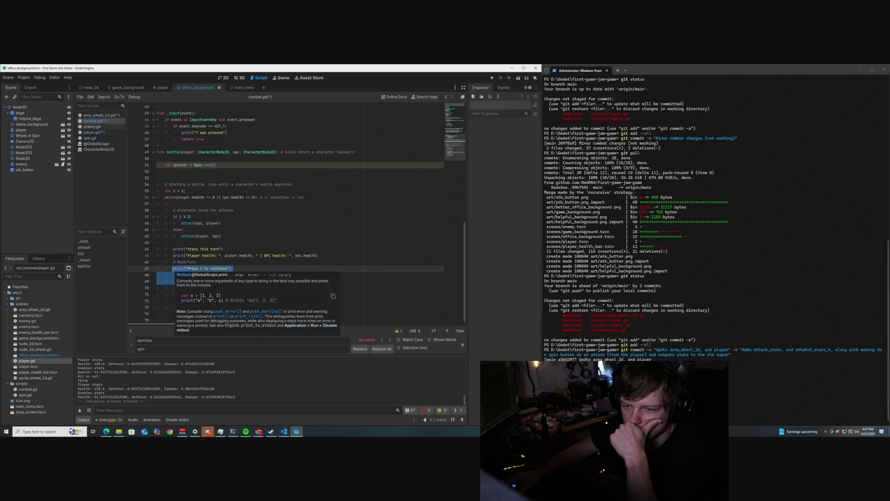